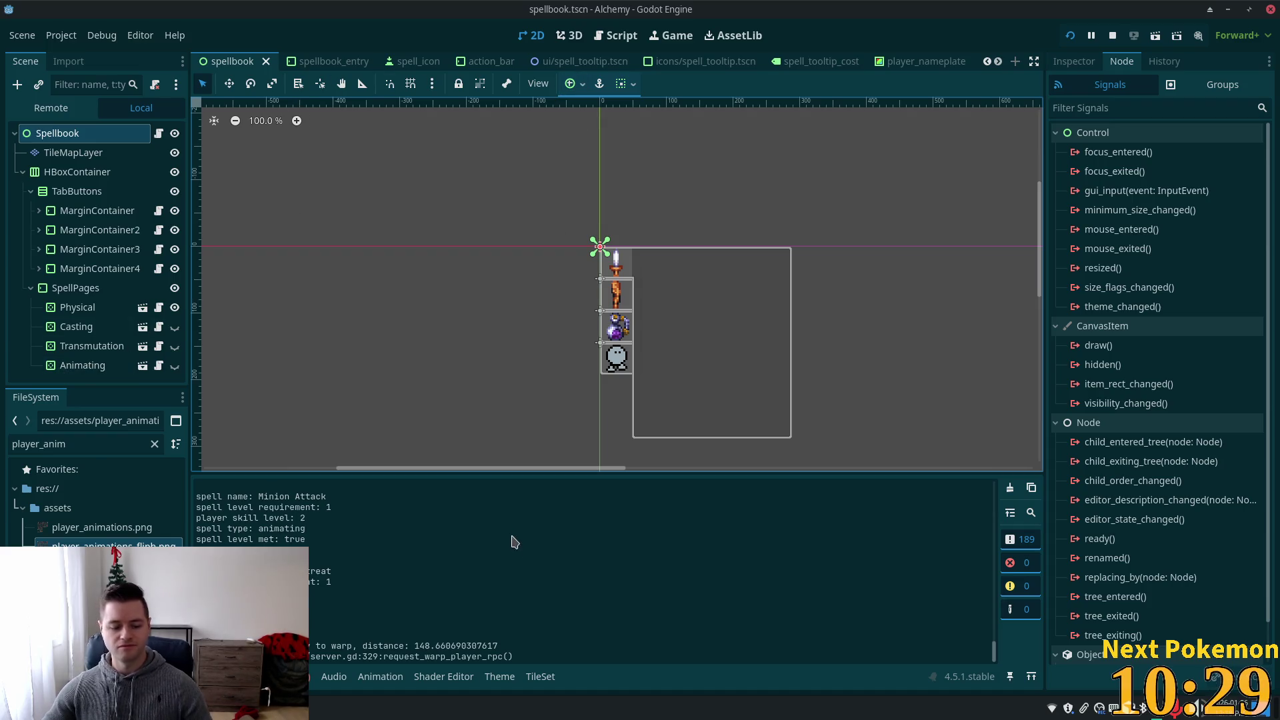
- Switch from Godot's spellbook scene to the Cursor code editor
key(alt+Tab)
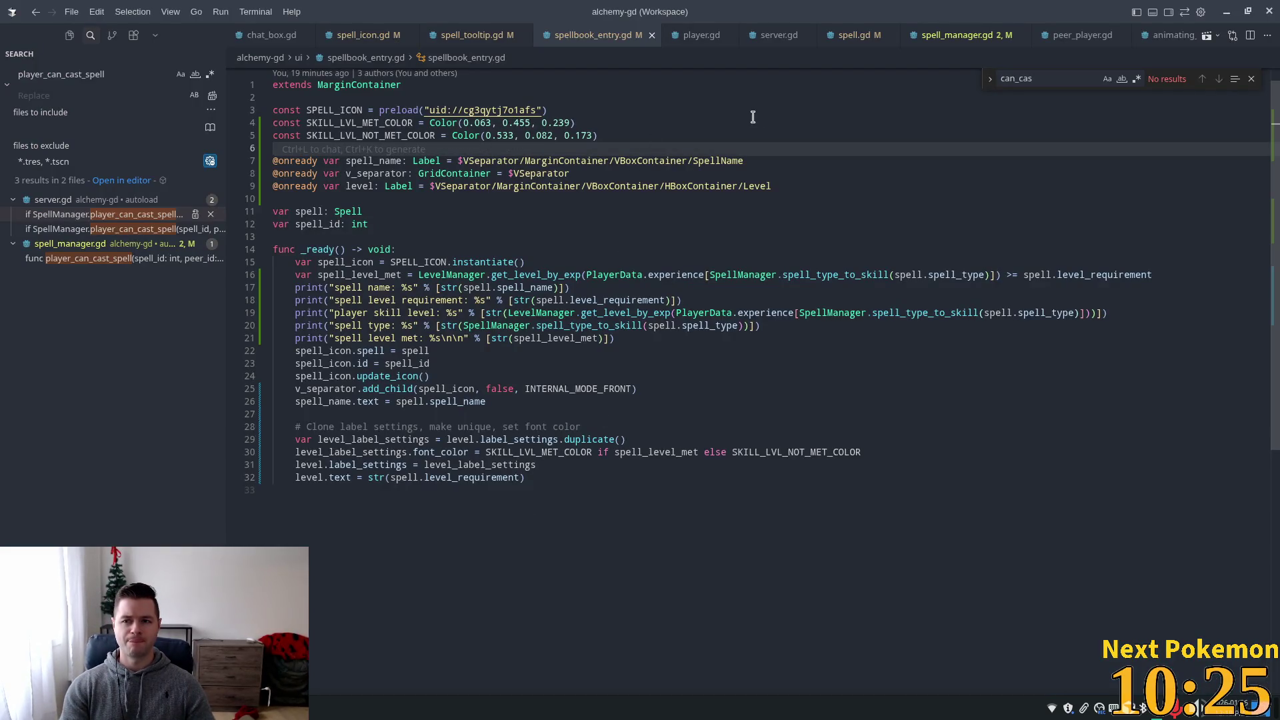
- Jump to the spell_cast match in ui_state.gd and inspect lines 381 and 393
key(ctrl+p)
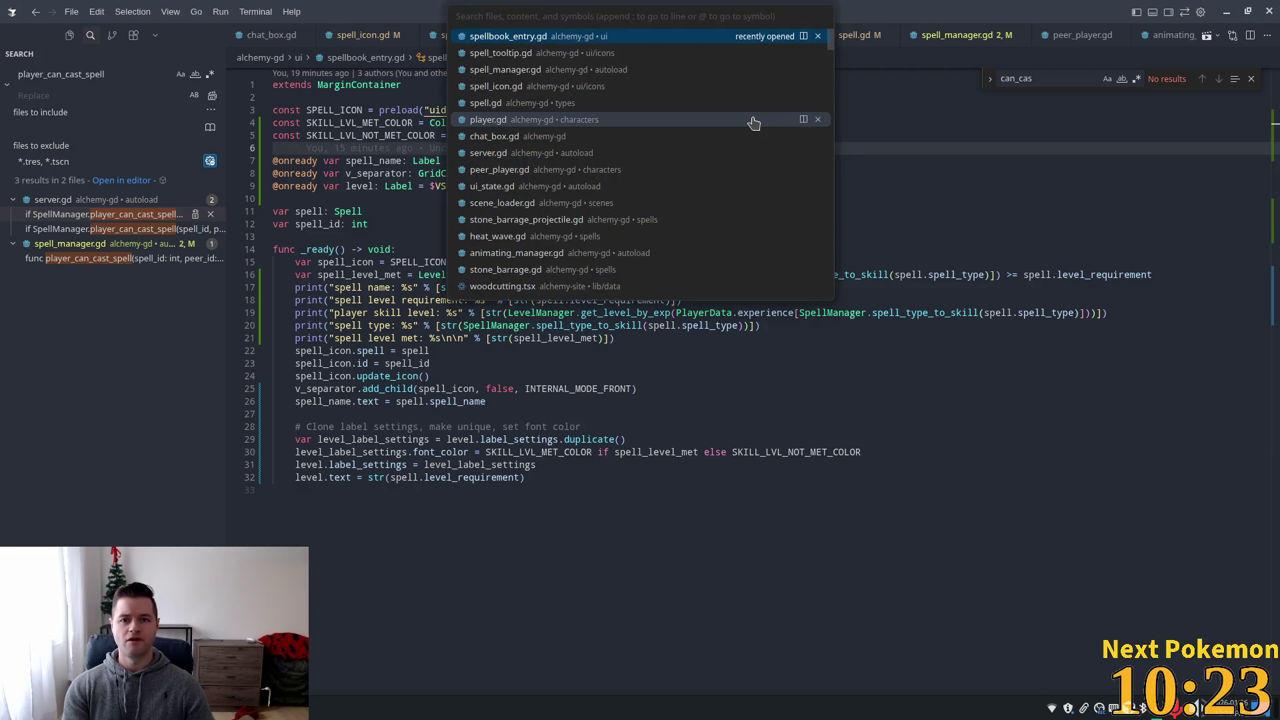
text(spell_cast)
key(Return)
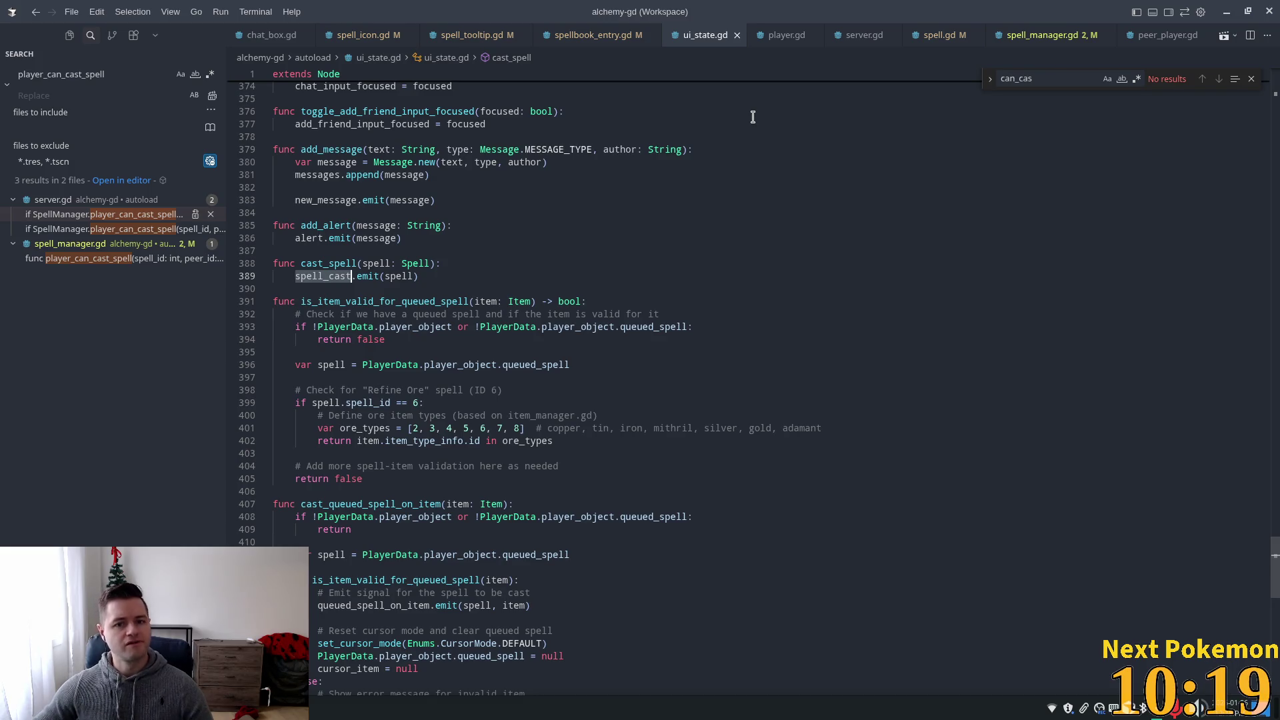
click(693, 177)
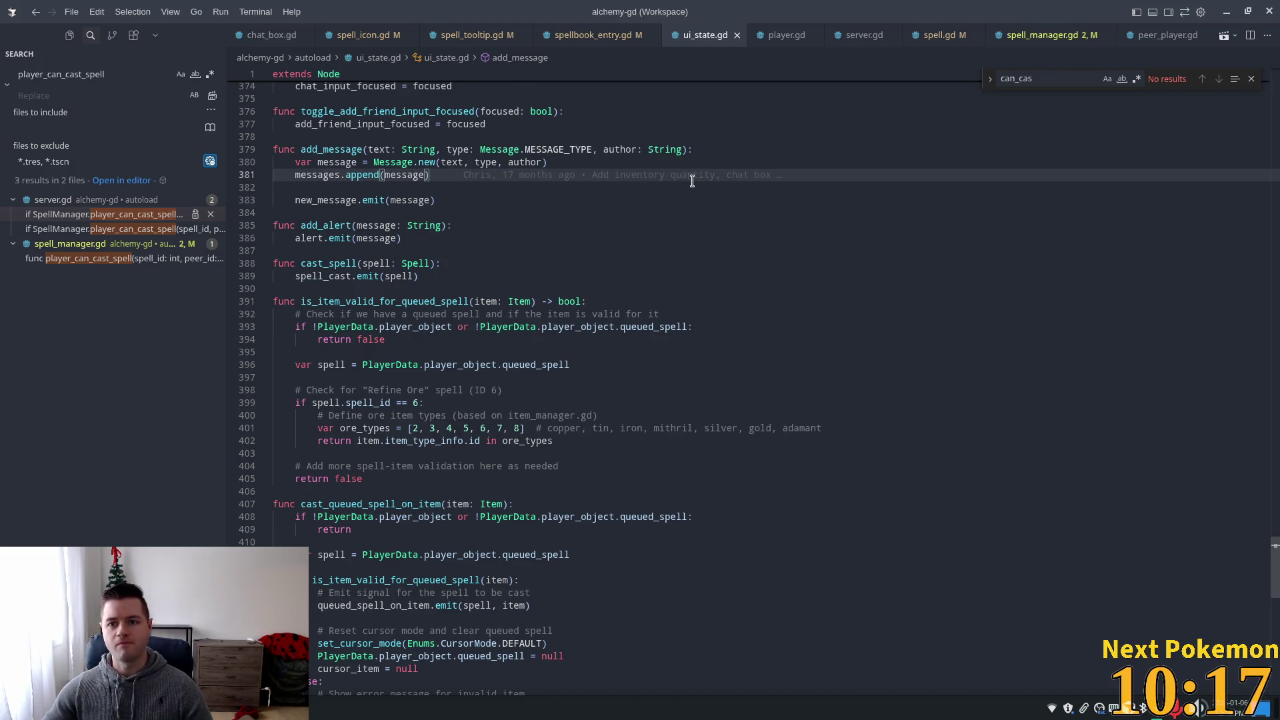
click(898, 329)
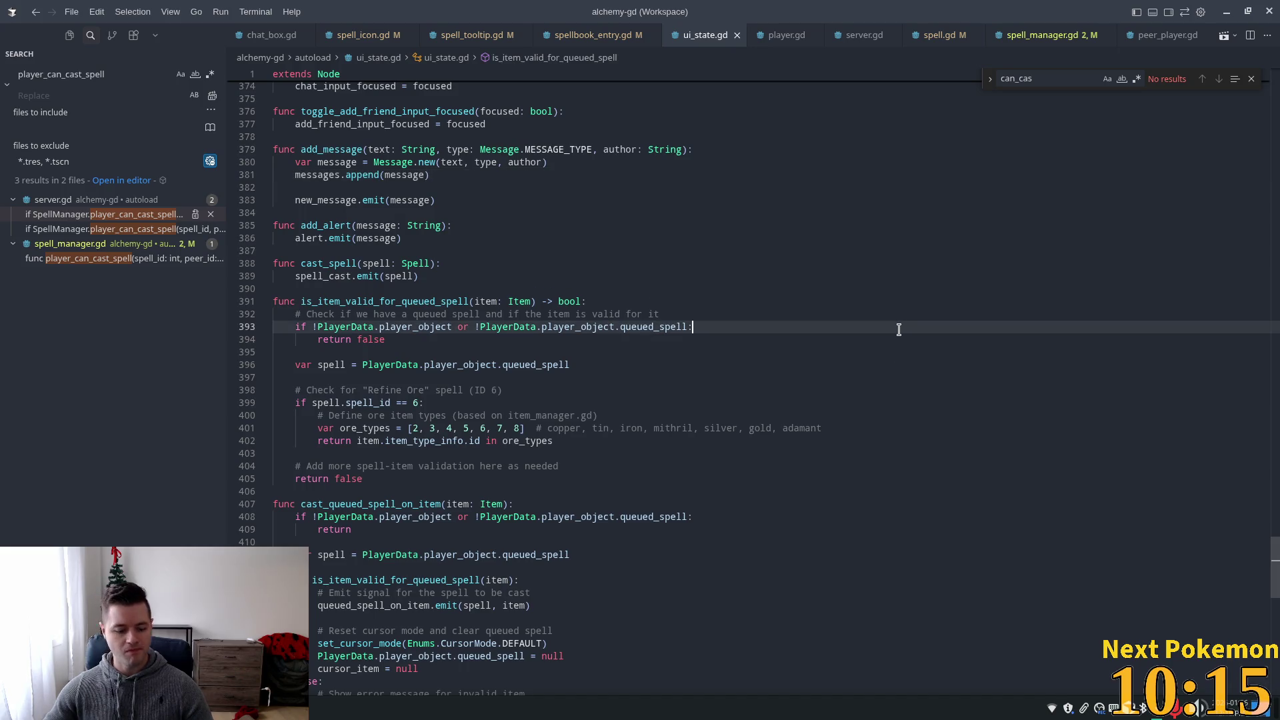
- Search ui_state.gd for 'close' and 'spellbook', then step through the spellbook_toggled usages
key(ctrl+f)
text(close)
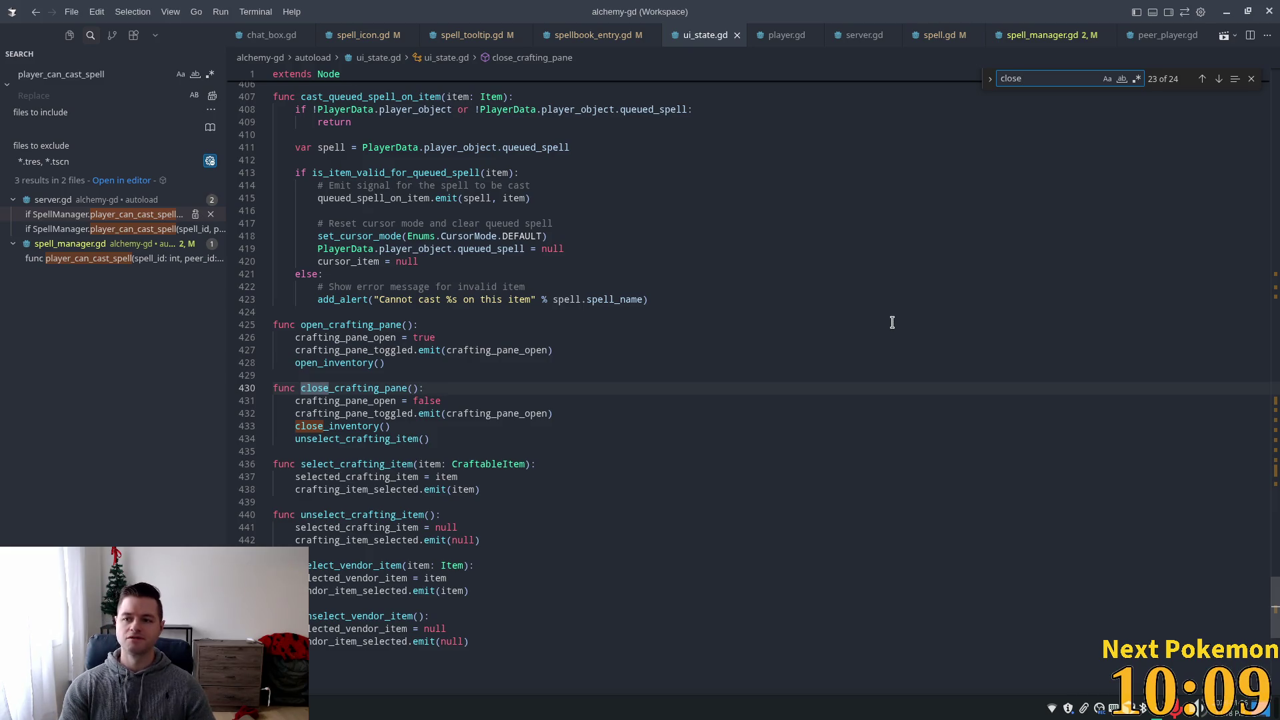
key(ctrl+f)
text(spell)
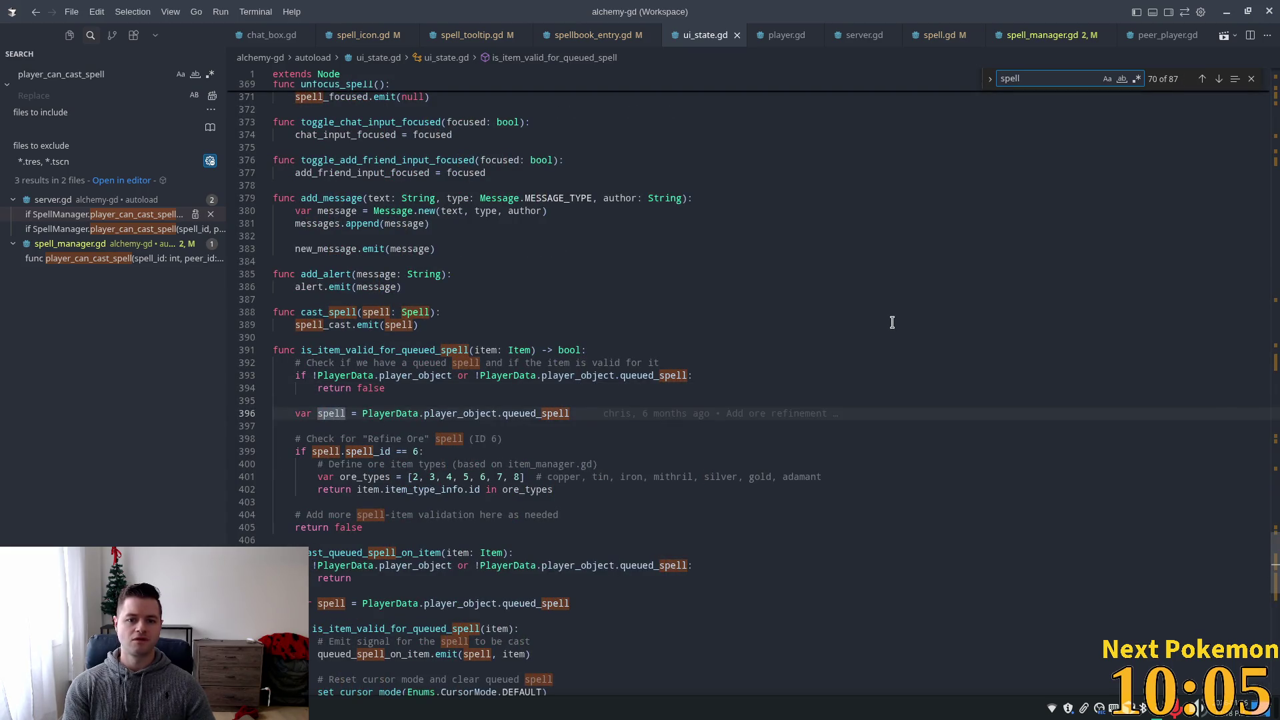
text(book)
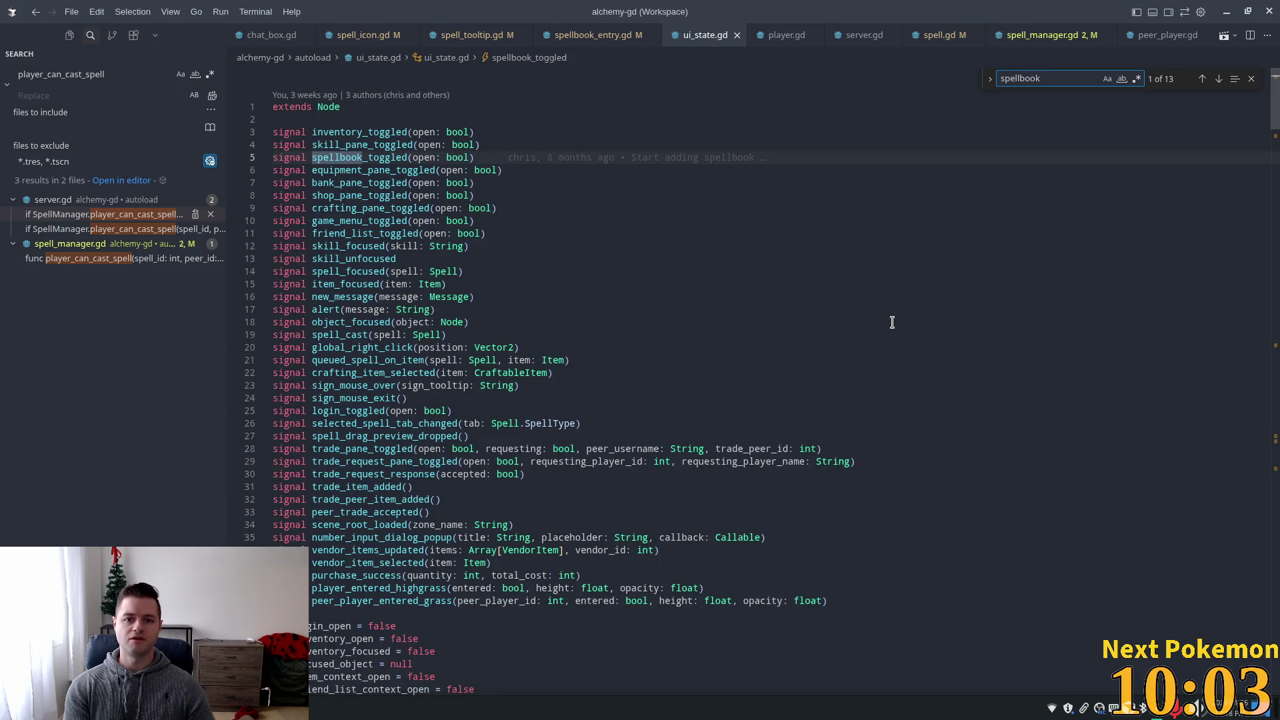
click(339, 159)
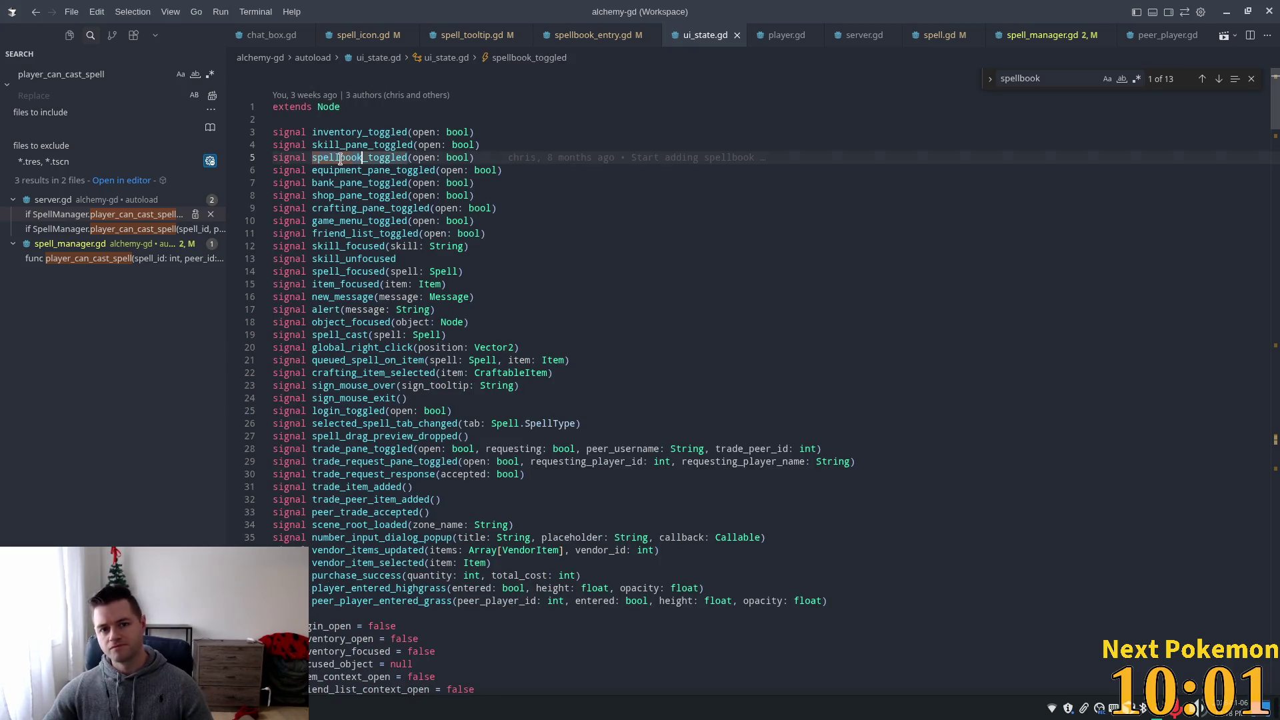
double_click(340, 159)
key(ctrl+f)
key(Return)
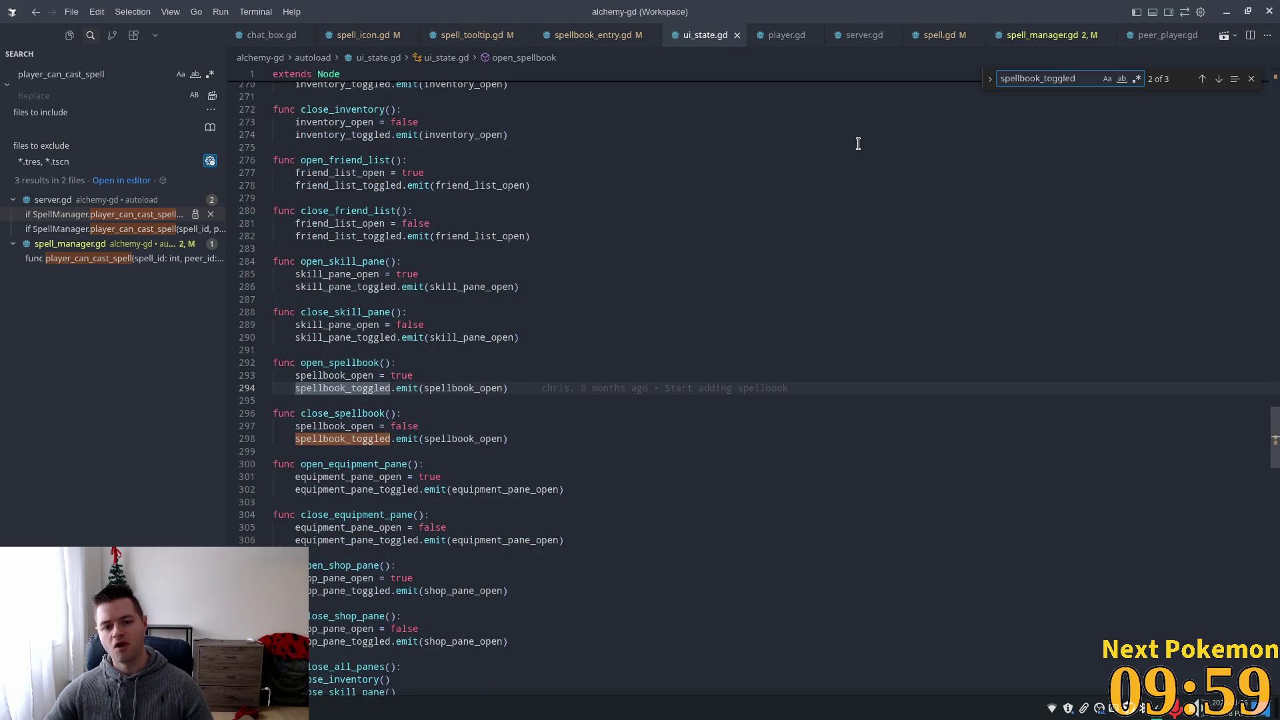
- Highlight spellbook_open, open_spellbook and close_spellbook to review both emitting functions
double_click(442, 385)
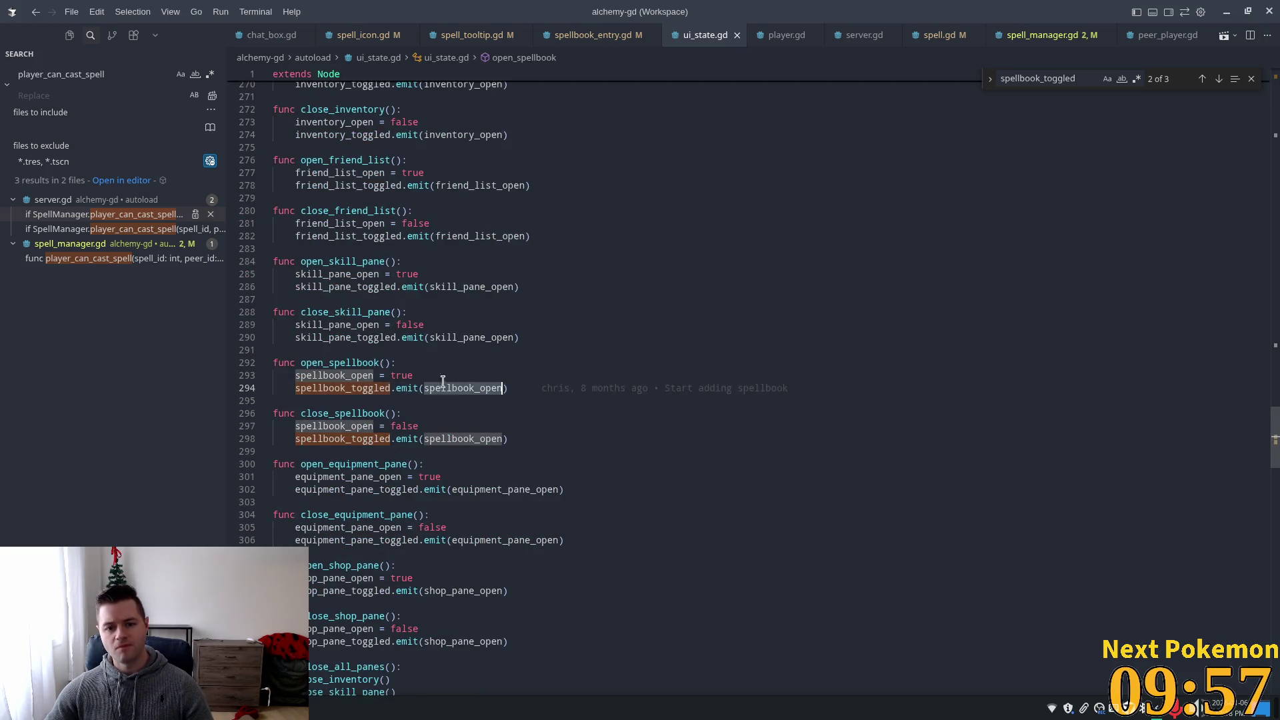
double_click(325, 362)
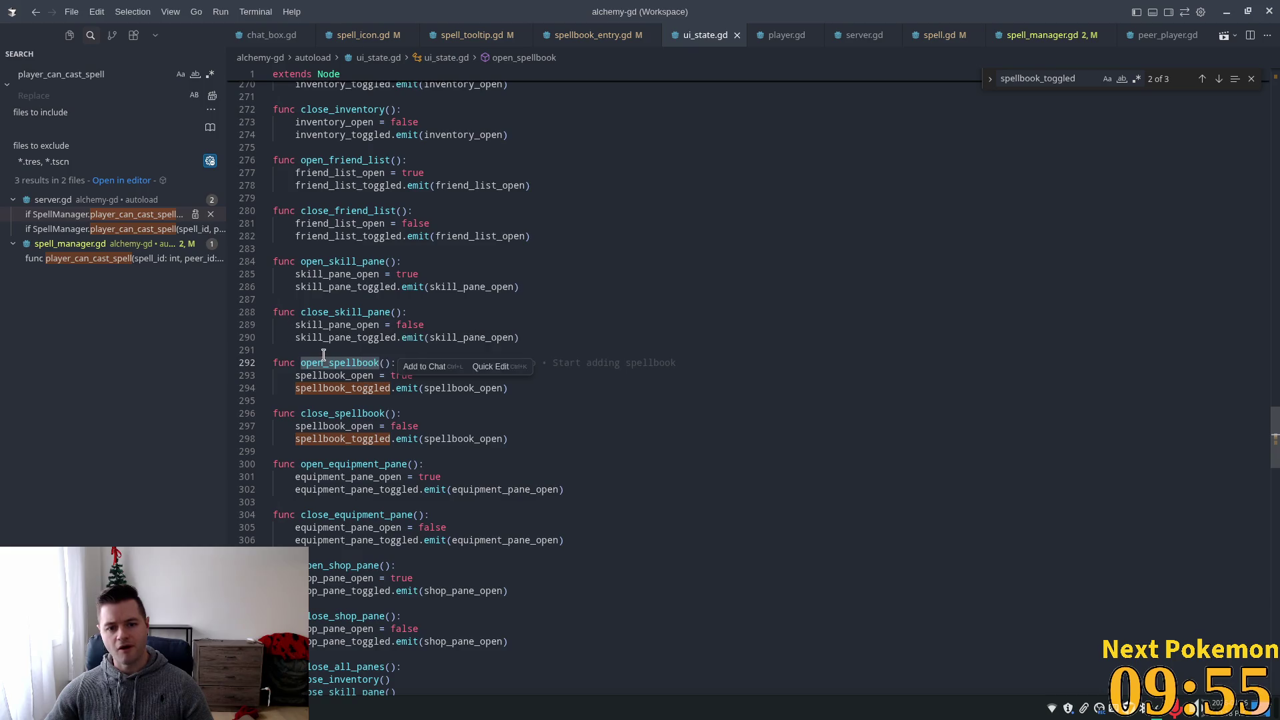
click(324, 355)
double_click(338, 363)
click(349, 413)
double_click(349, 413)
key(ctrl+c)
click(106, 94)
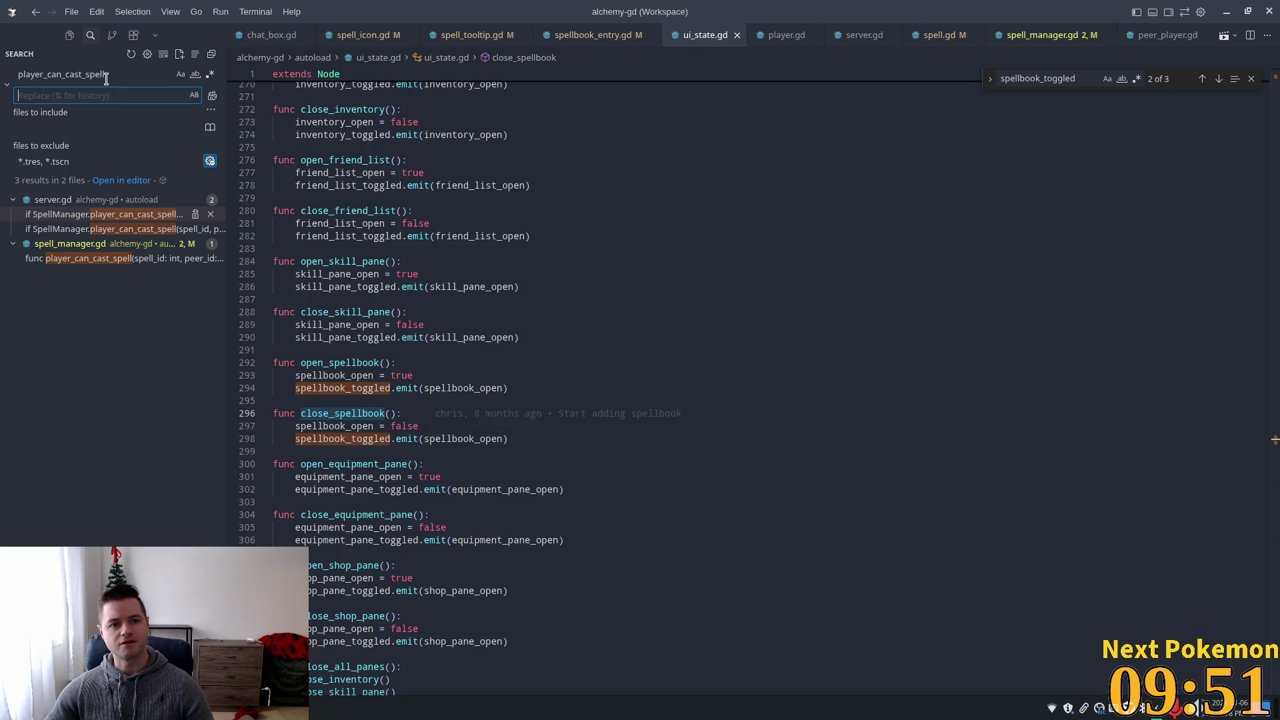
triple_click(106, 79)
key(ctrl+v)
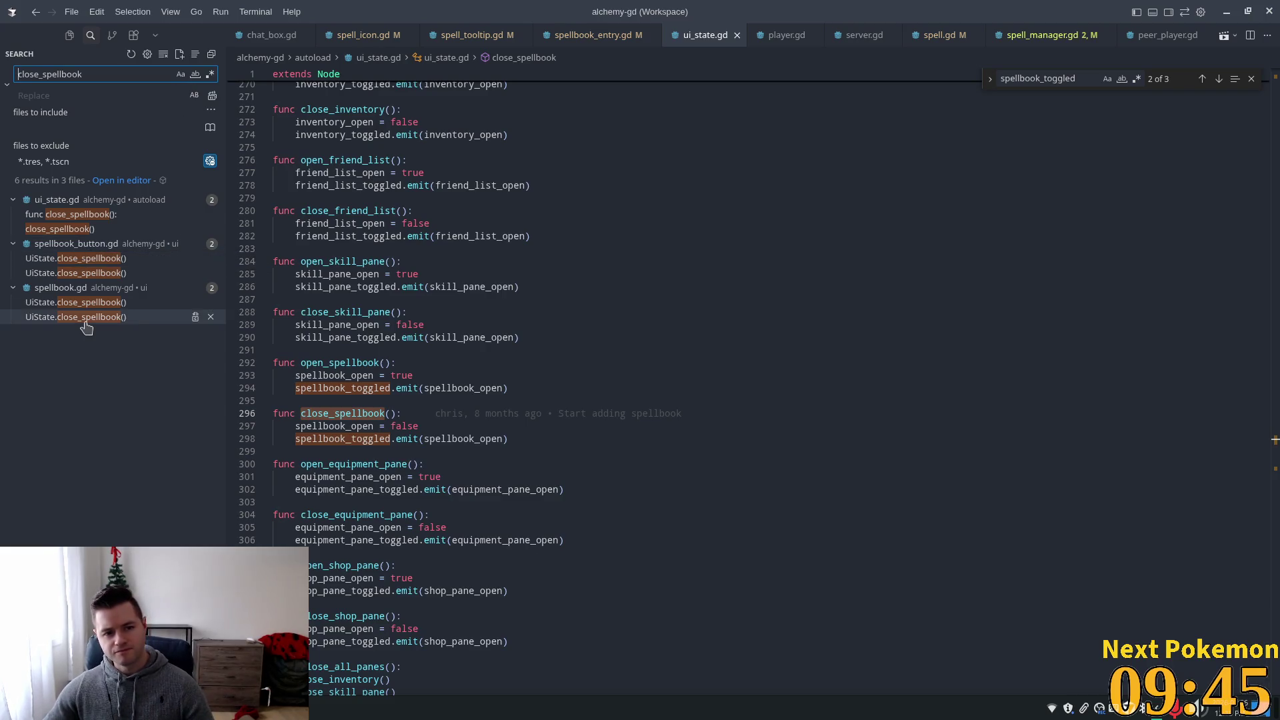
click(60, 303)
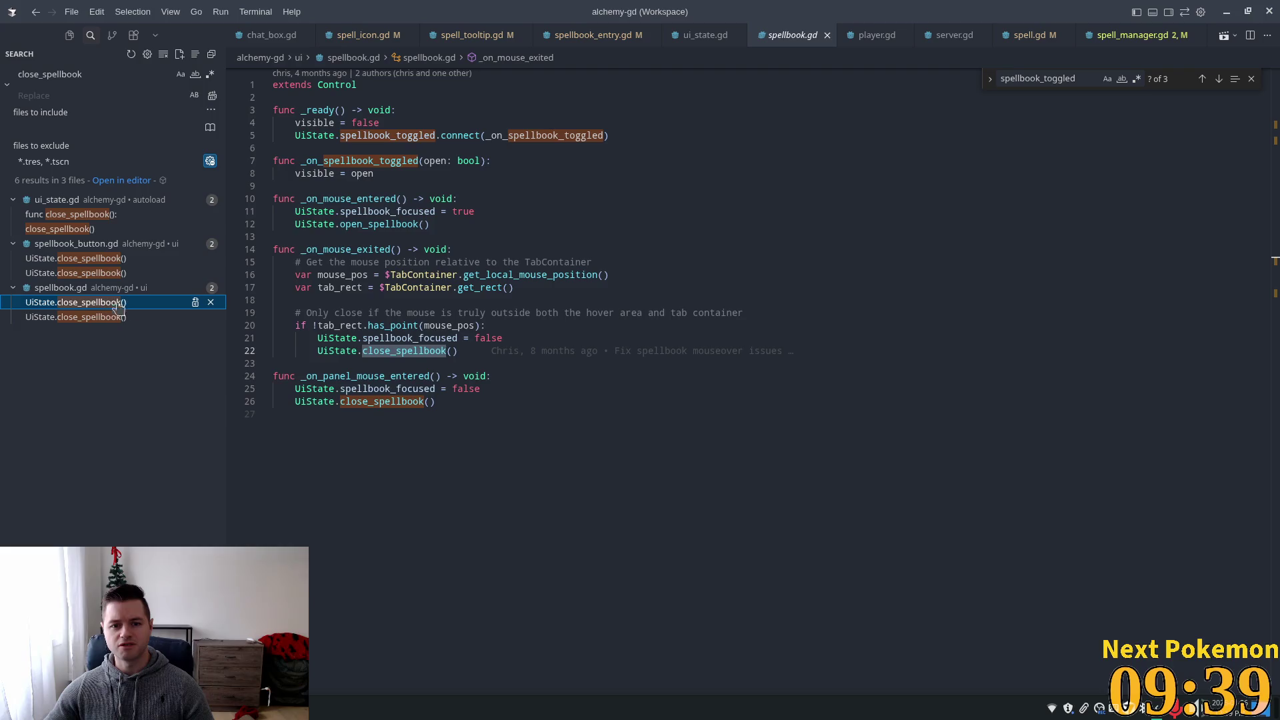
click(317, 250)
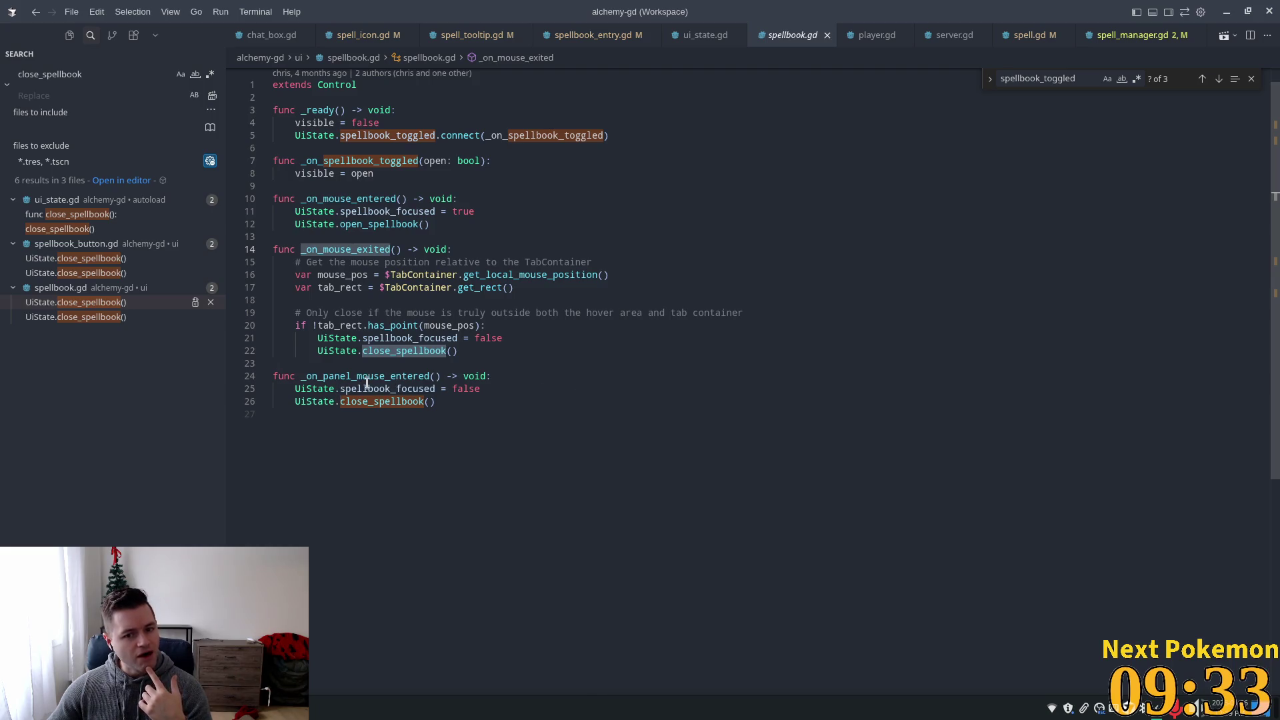
double_click(402, 377)
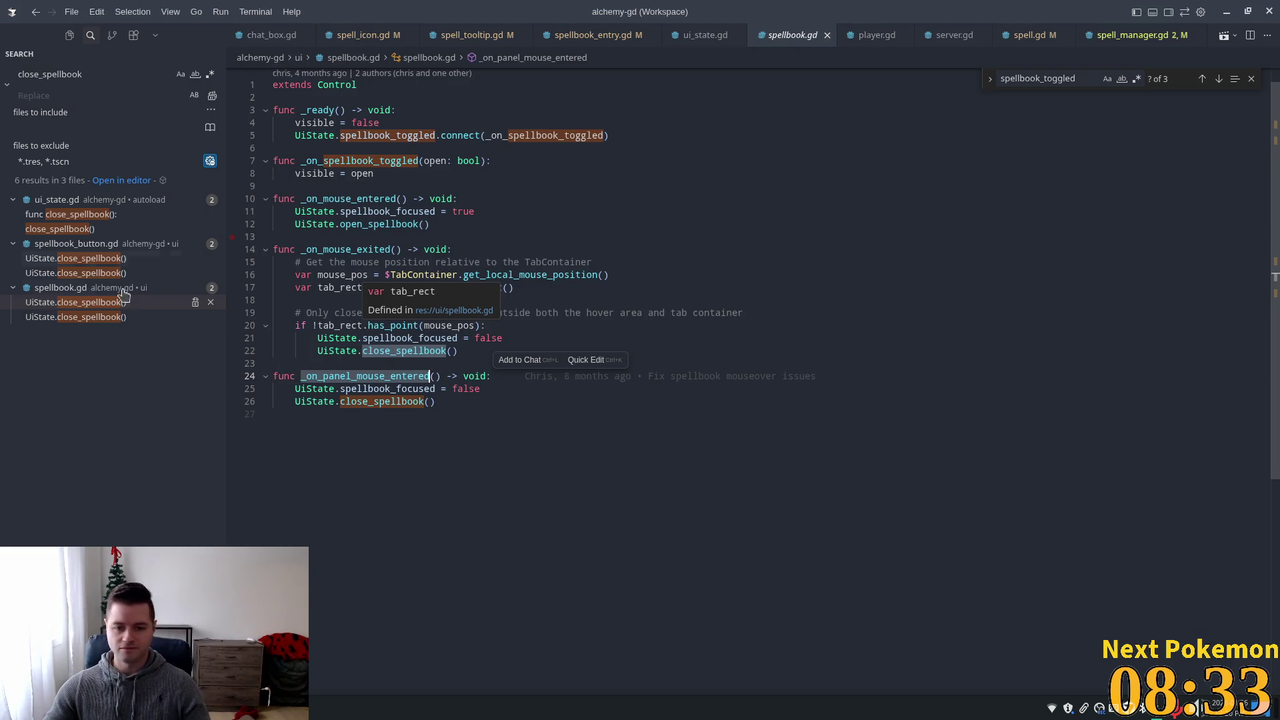
click(511, 394)
key(Down)
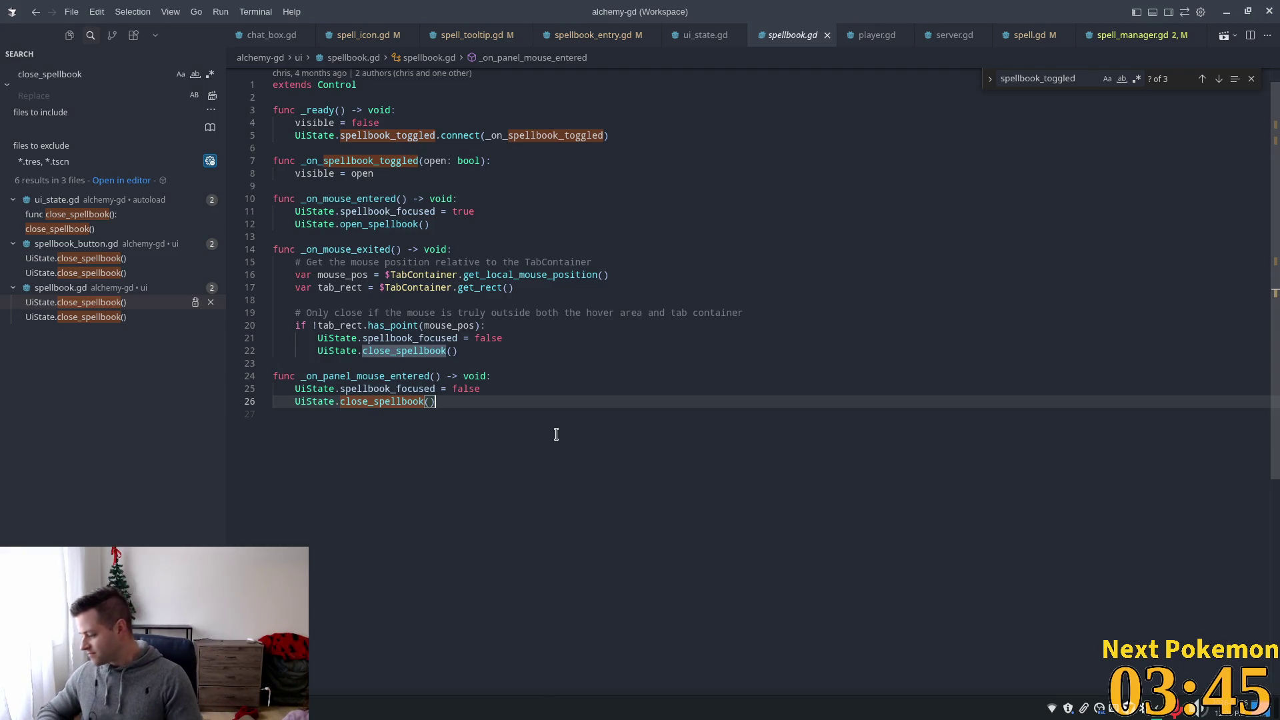
- Lower the system volume and re-maximize the Cursor window over Godot
key(XF86AudioLowerVolume)
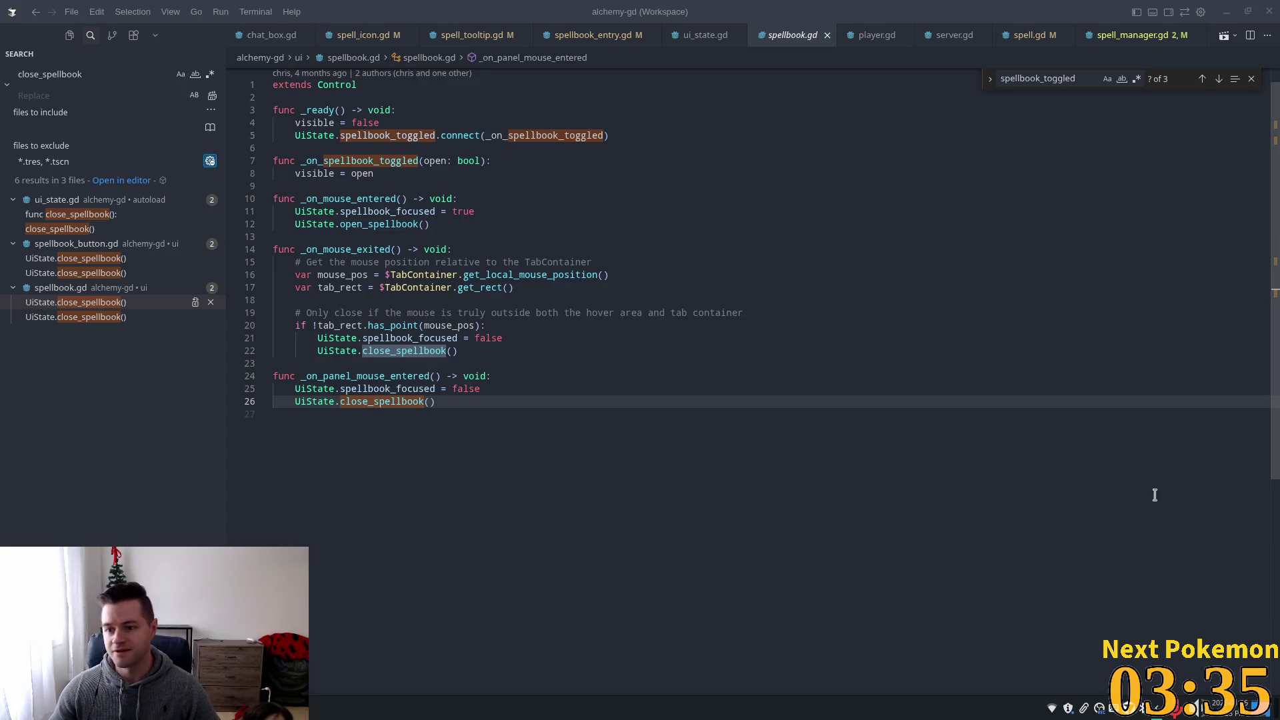
drag(936, 7, 941, 22)
double_click(941, 23)
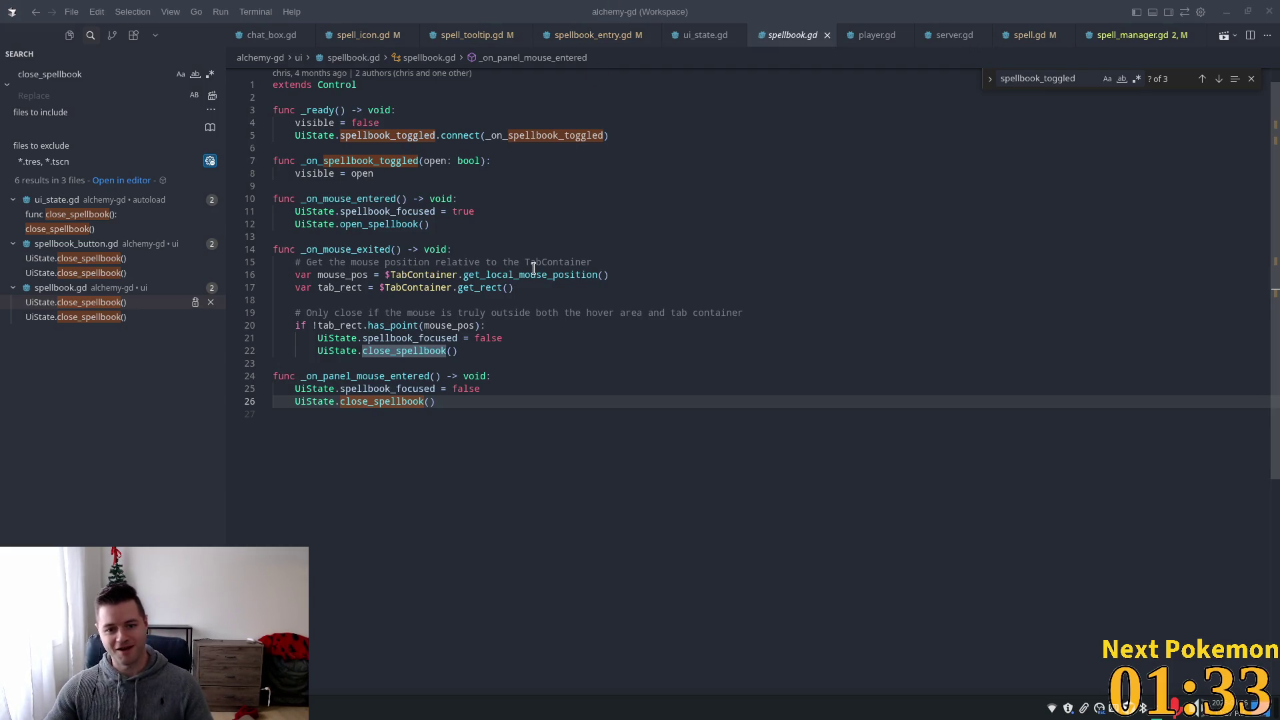
- Review the tab container check, the close_spellbook call and _on_mouse_exited in spellbook.gd
click(574, 311)
click(504, 348)
double_click(350, 248)
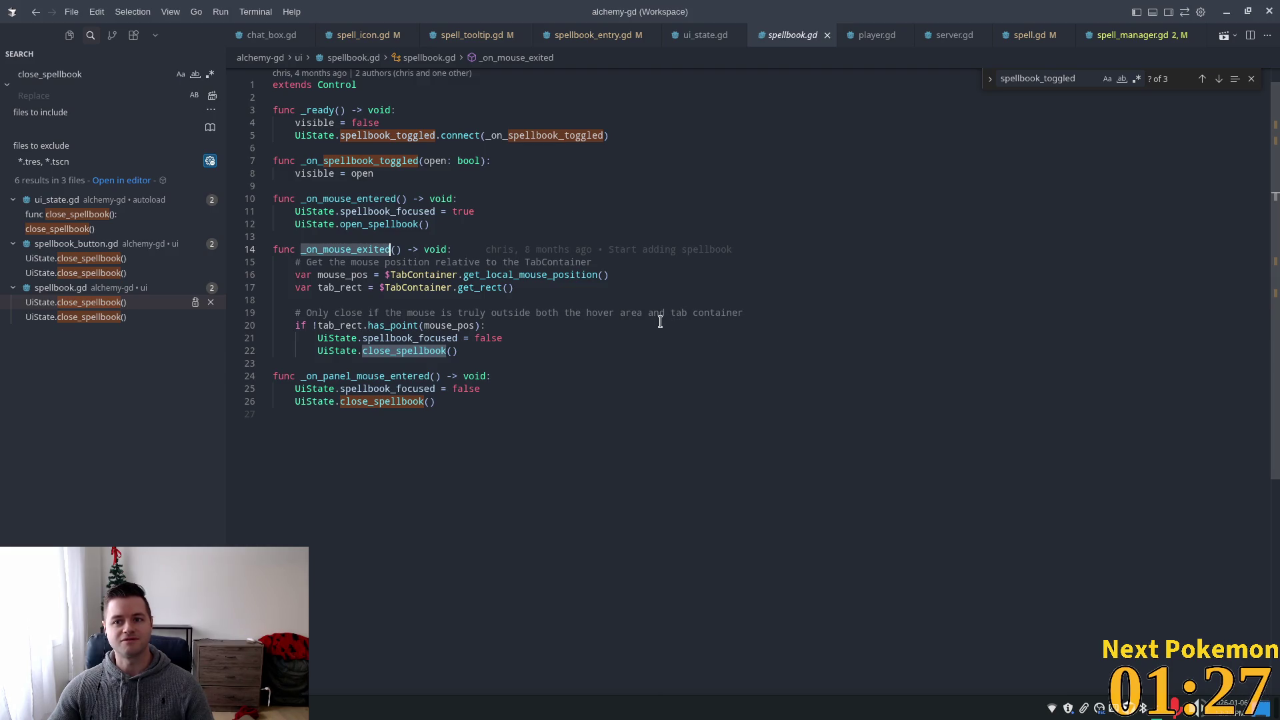
key(alt+Tab)
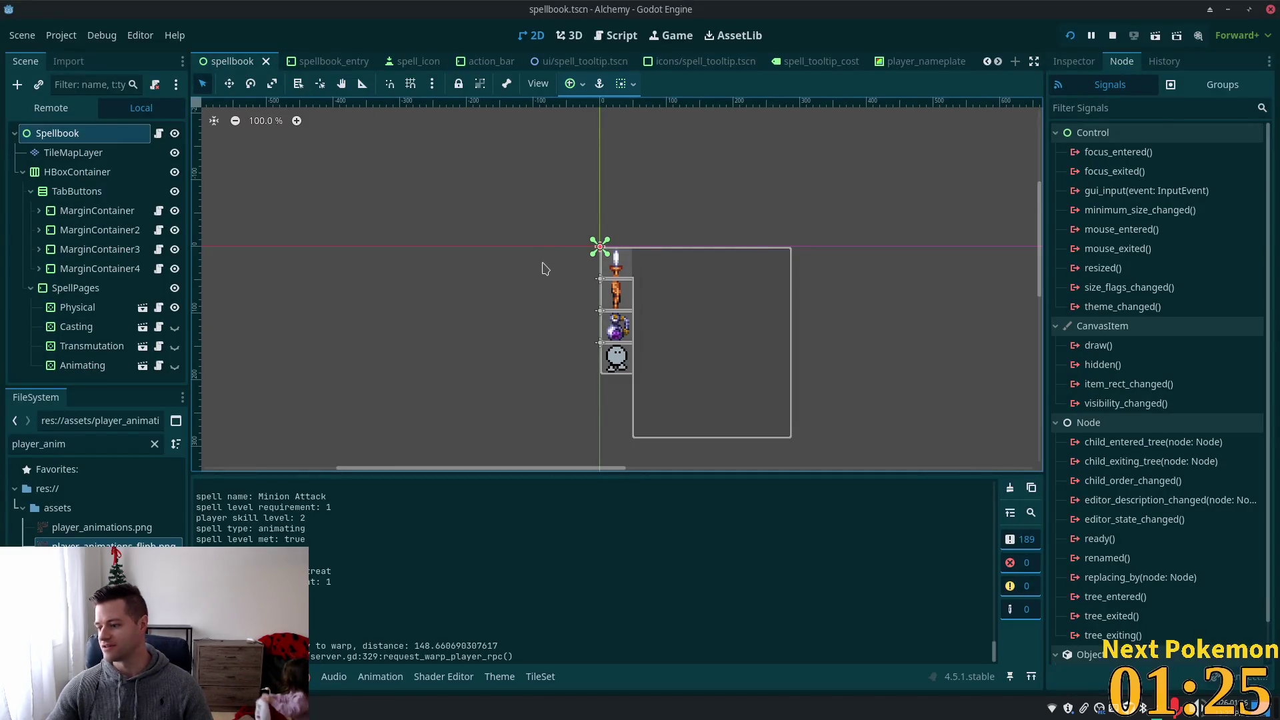
- Inspect the TileMapLayer node and Spellbook's mouse_entered signal, then open spellbook.gd's script
click(57, 152)
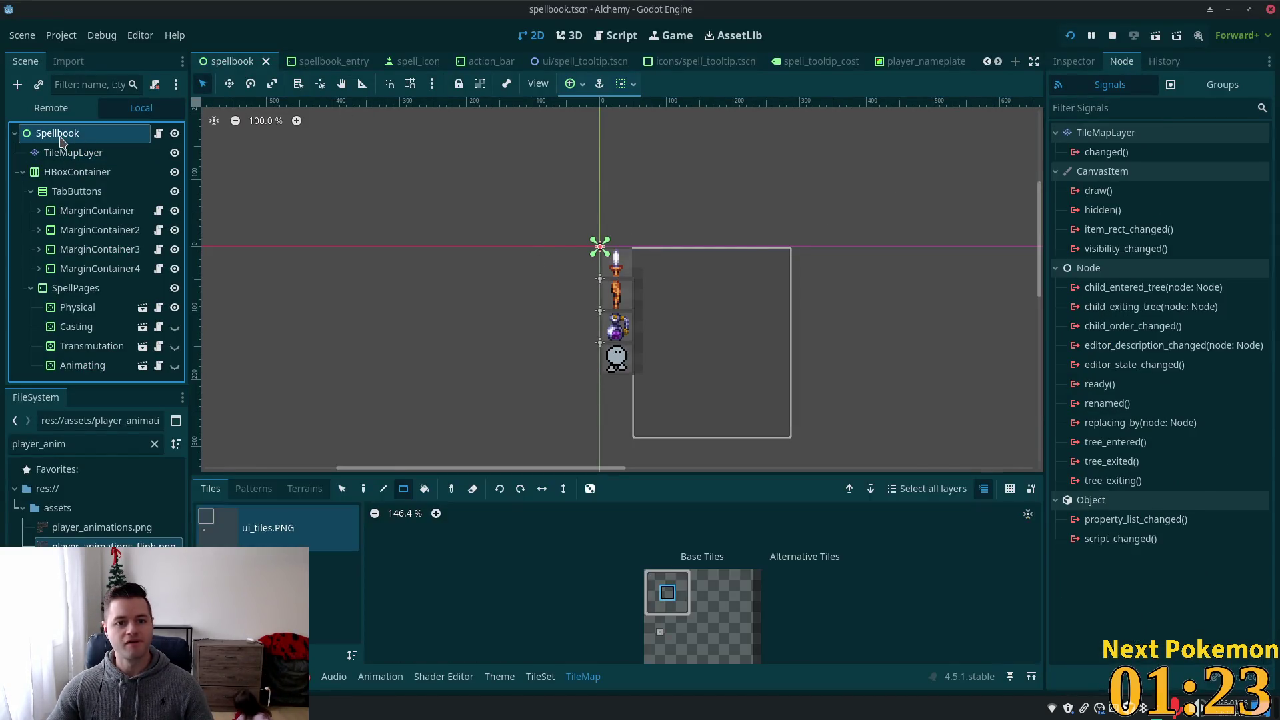
scroll(1124, 369, down, 2)
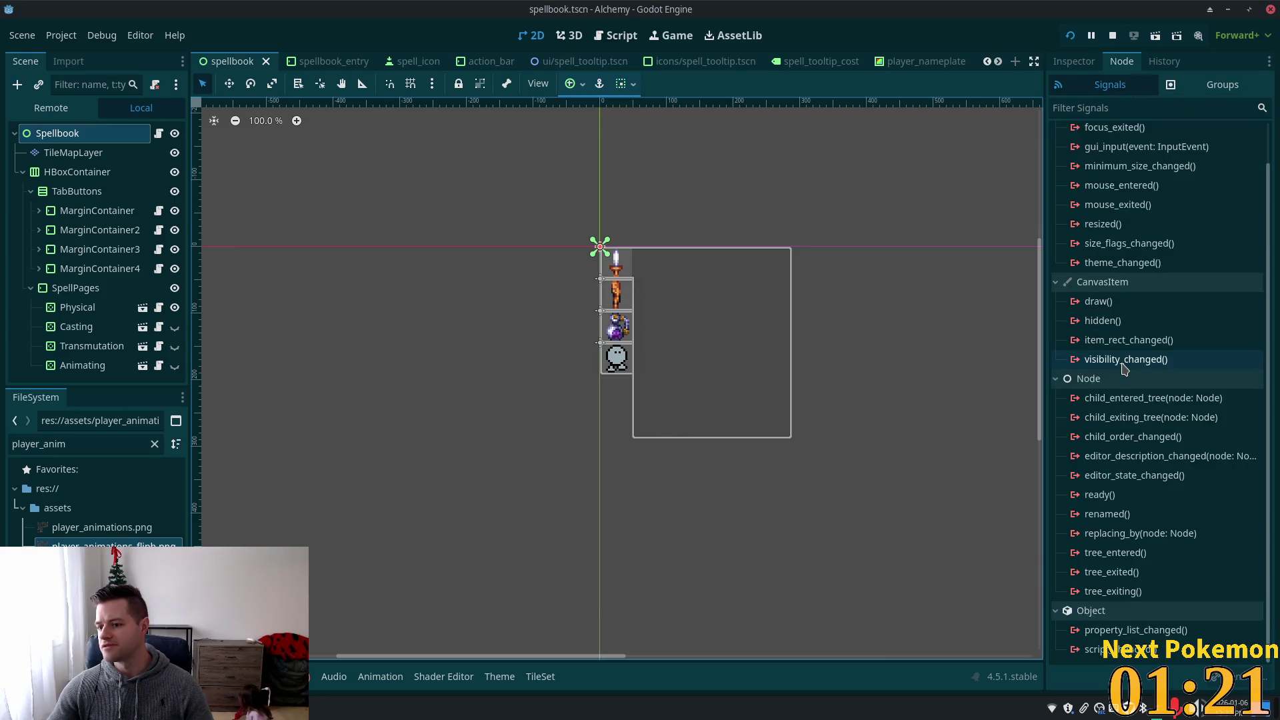
scroll(1127, 360, up, 2)
click(1133, 229)
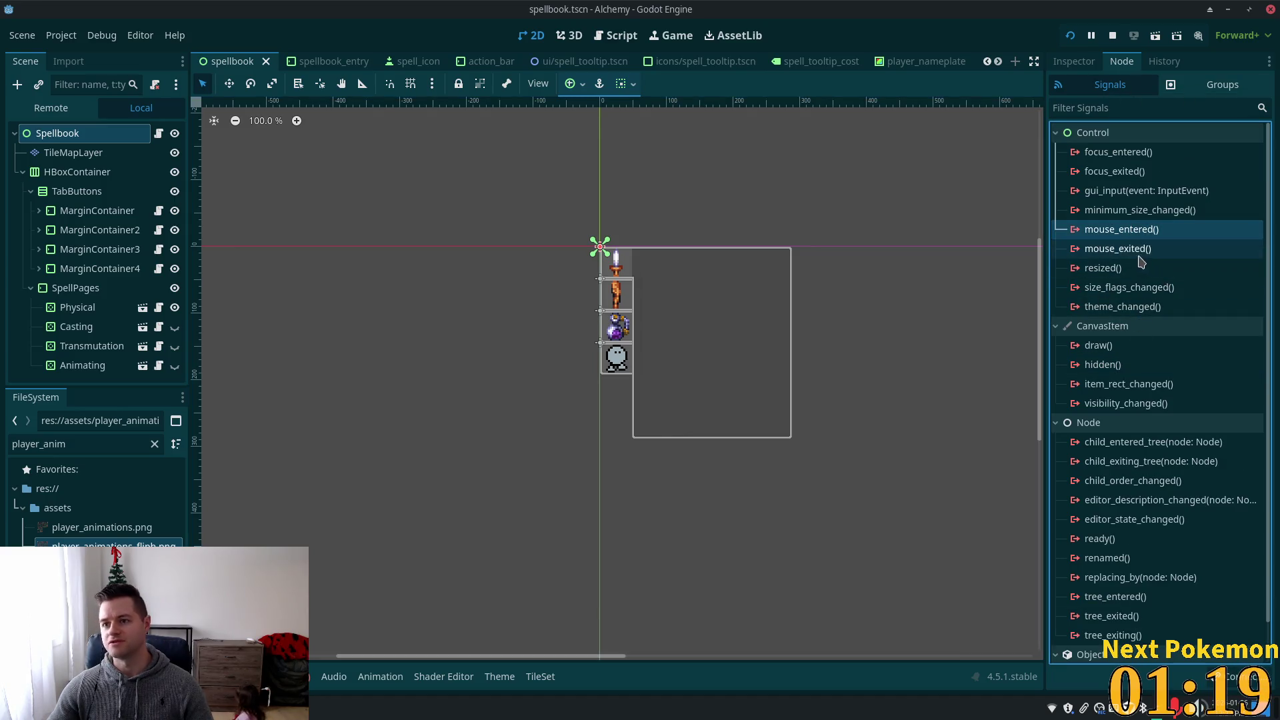
click(158, 133)
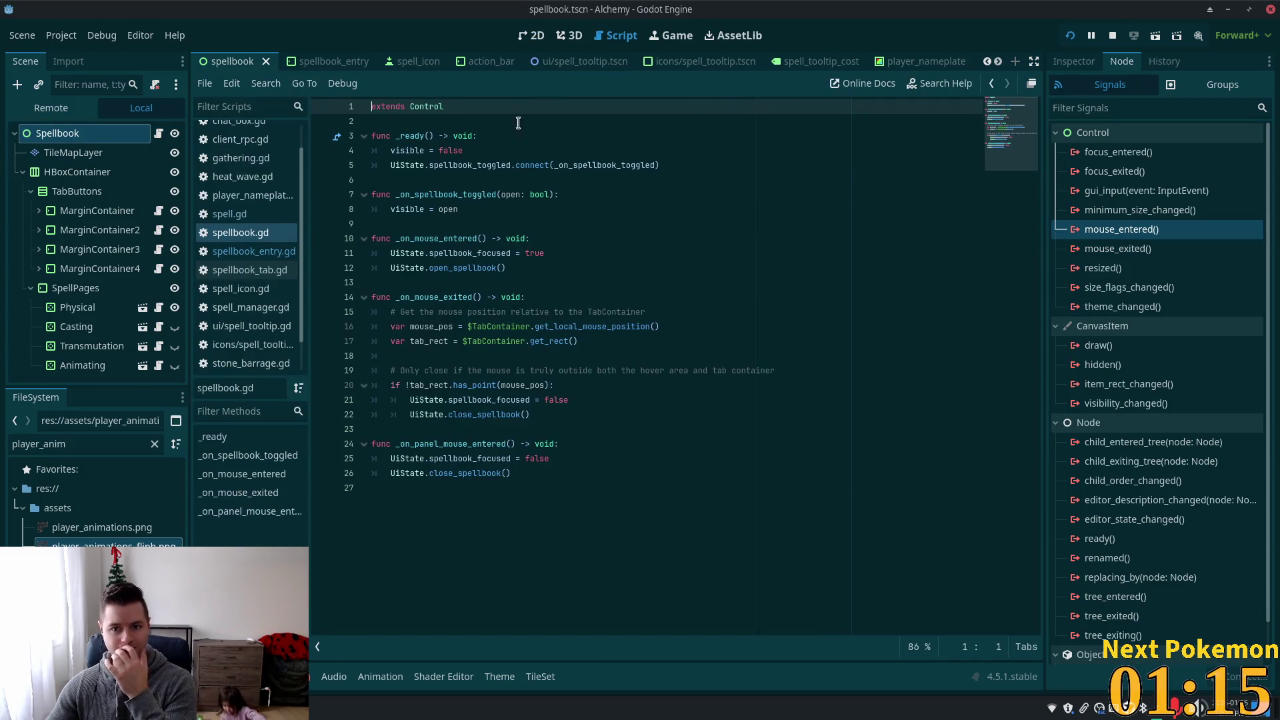
- Examine line 5's connect of spellbook_toggled to _on_spellbook_toggled in spellbook.gd
double_click(519, 165)
double_click(465, 165)
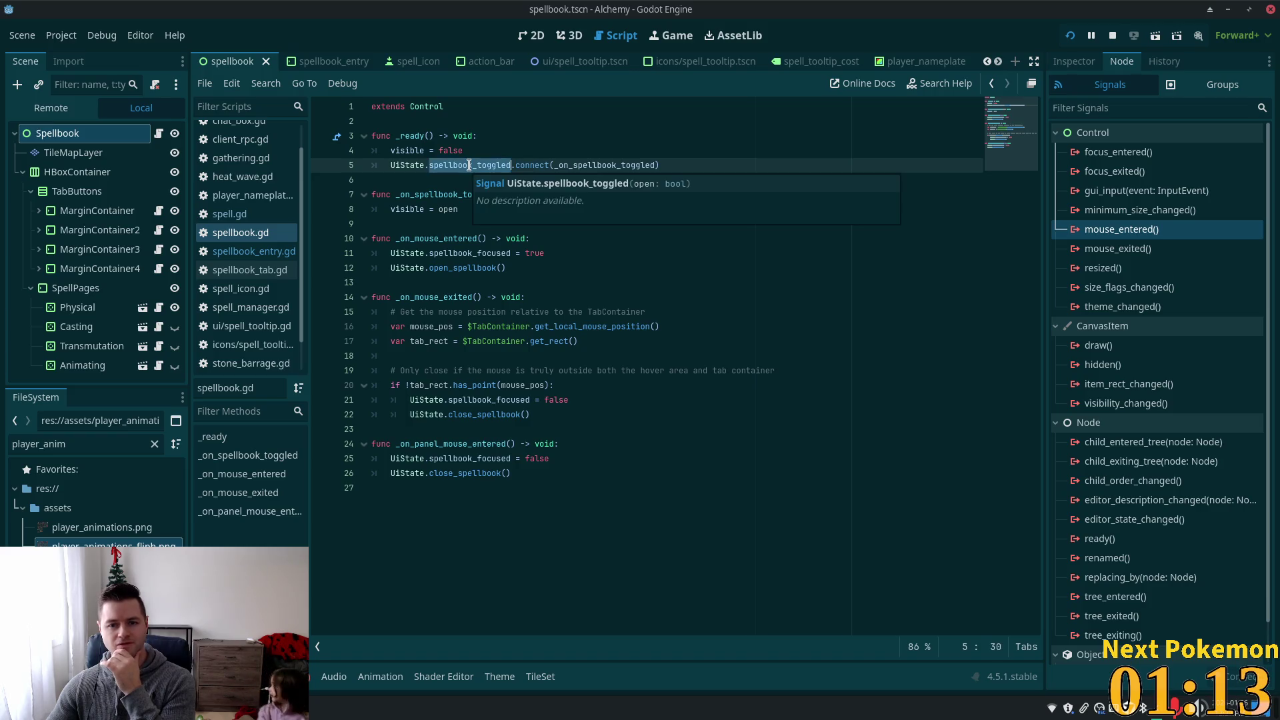
double_click(593, 165)
key(ctrl+c)
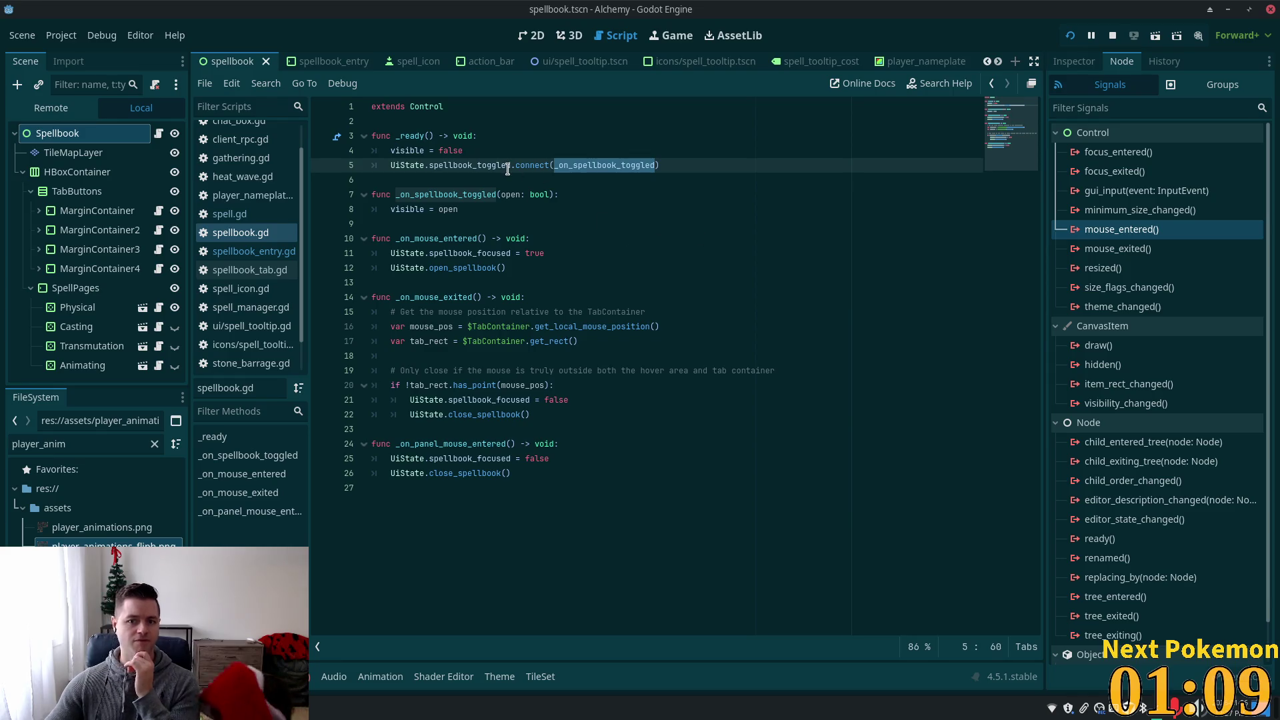
mouse_move(496, 165)
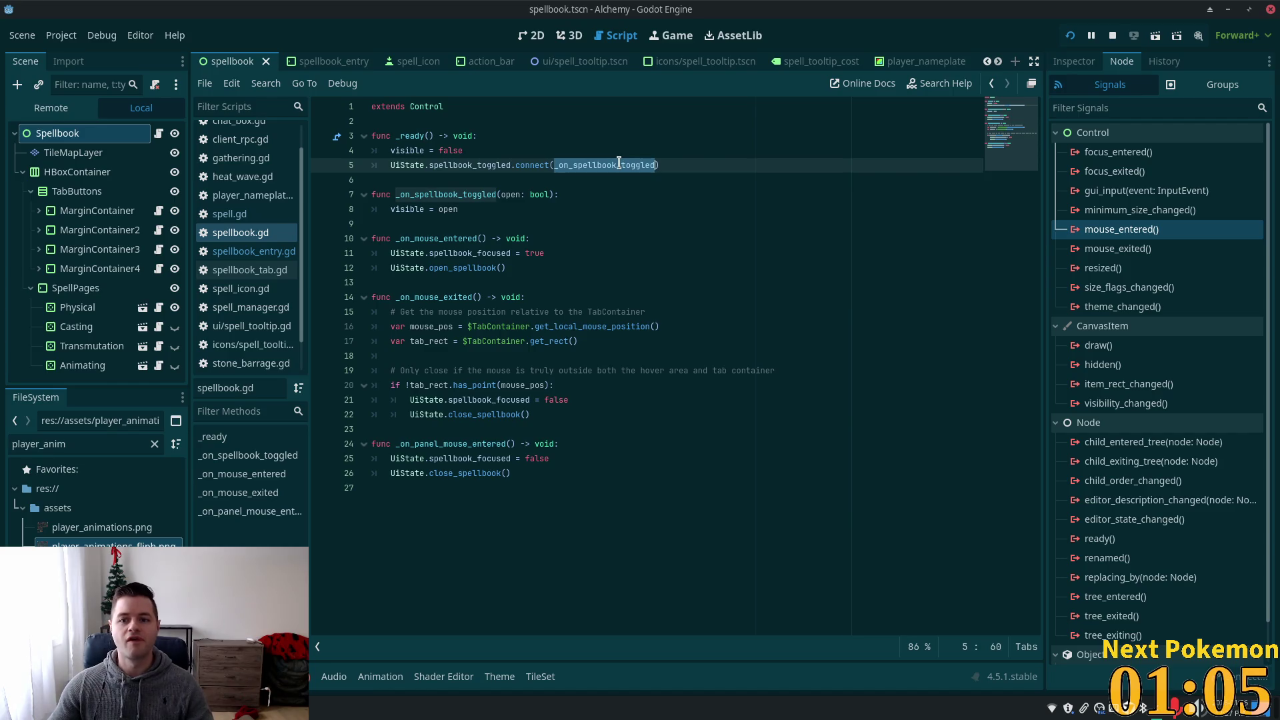
- Back in Cursor, quick-open ui_state.gd at close_spellbook
key(alt+Tab)
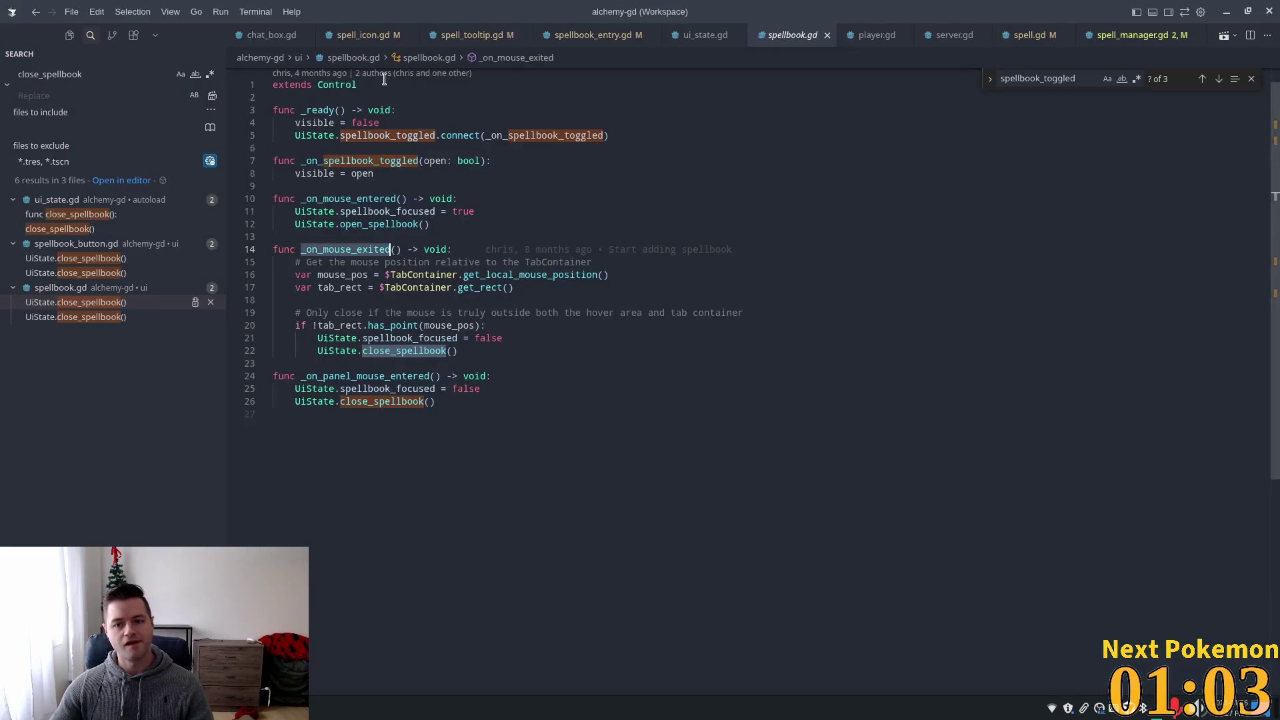
key(ctrl+p)
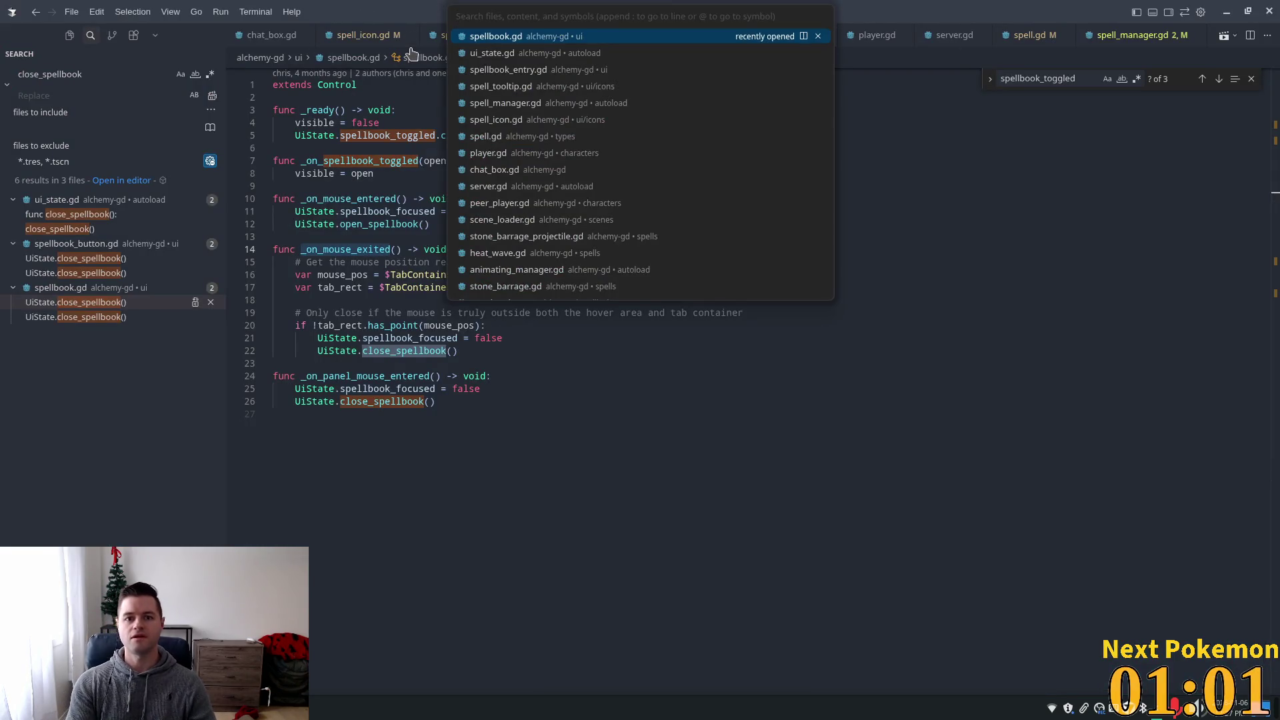
text(ui_state)
key(Return)
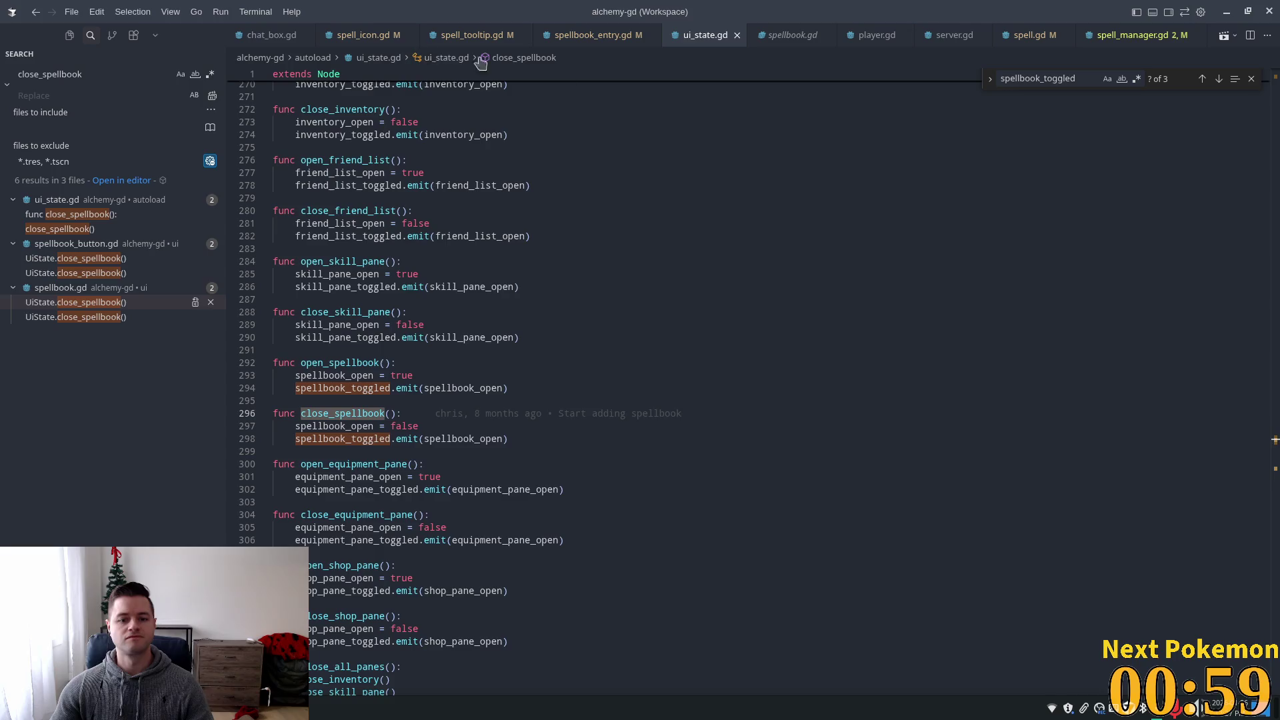
click(806, 158)
key(ctrl+f)
key(ctrl+v)
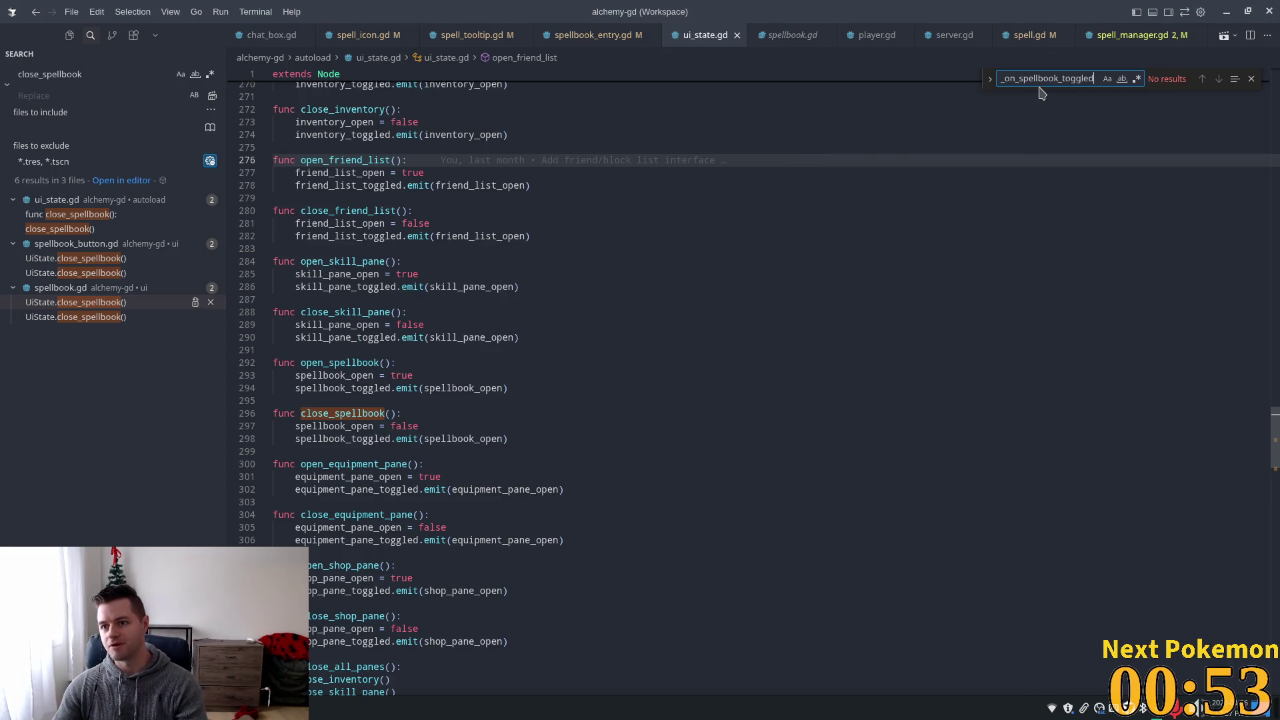
drag(1020, 78, 963, 85)
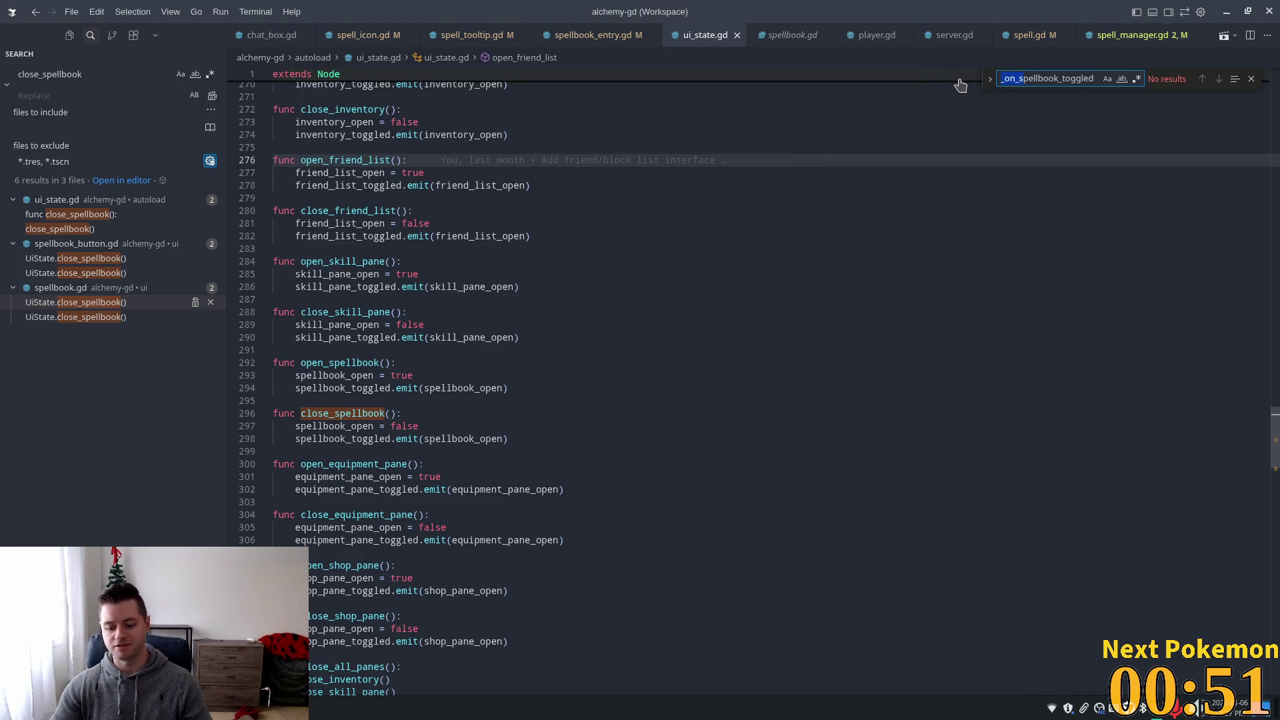
key(BackSpace)
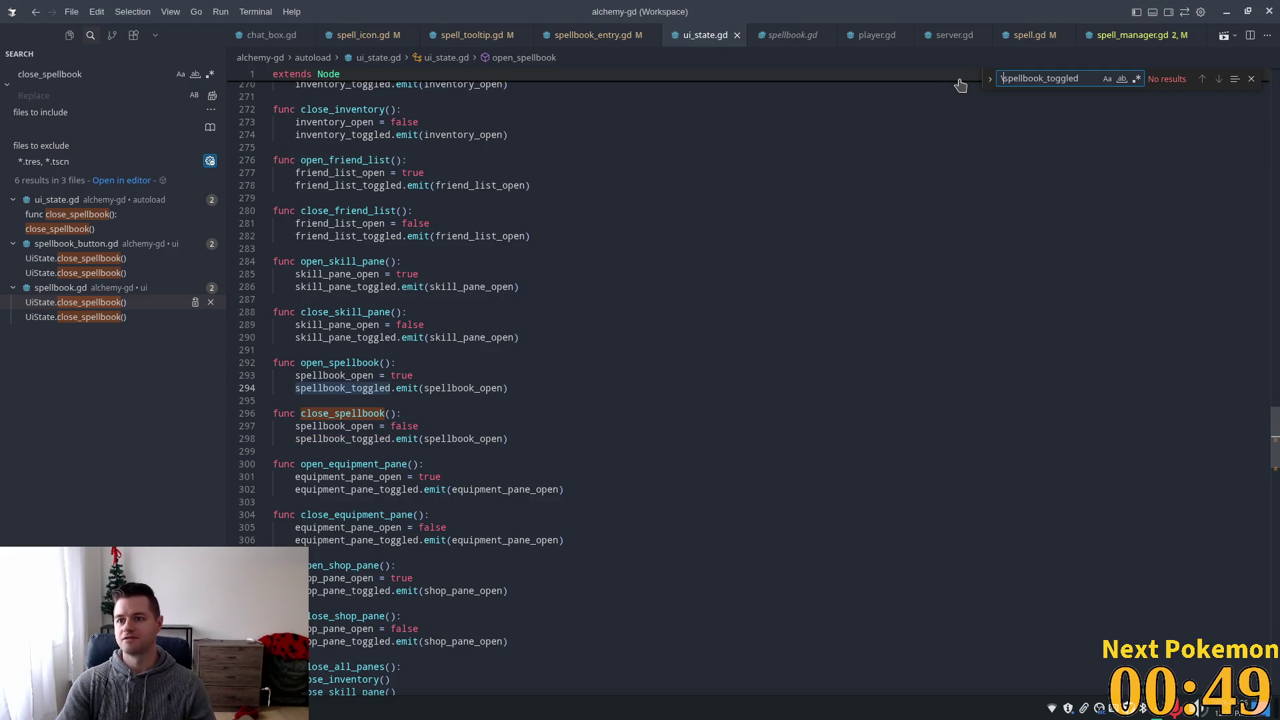
key(Return)
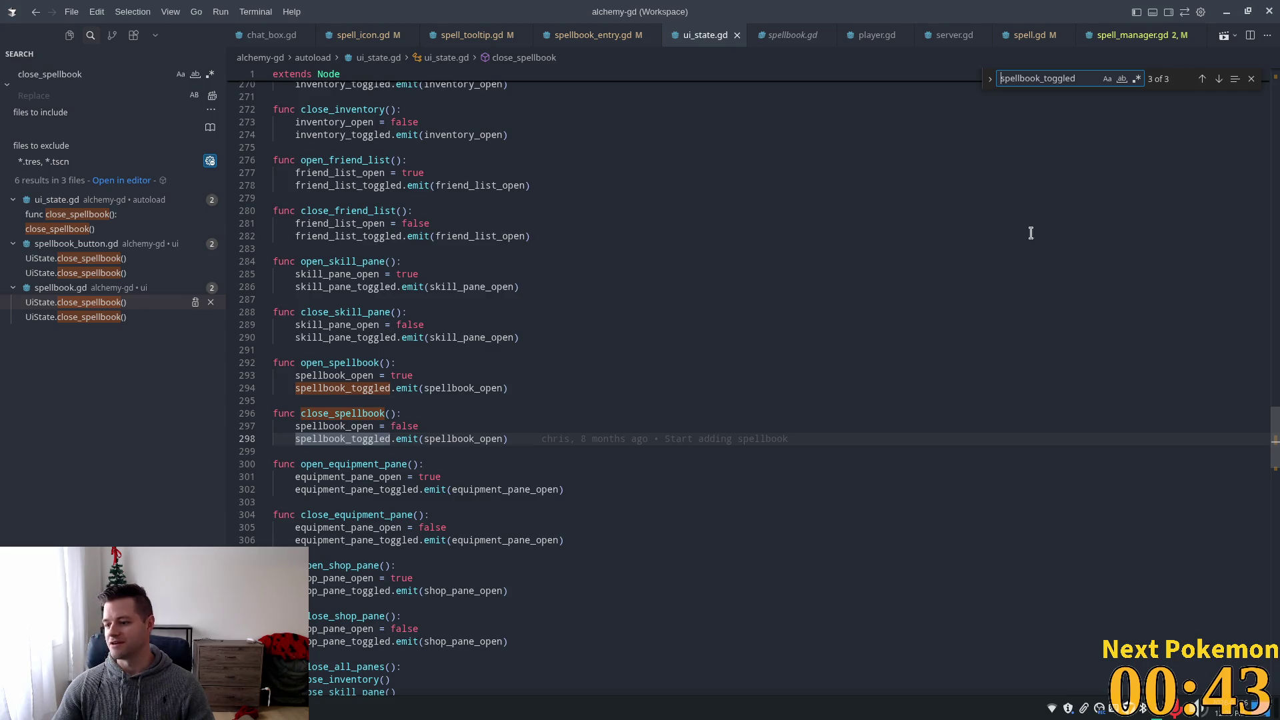
click(701, 197)
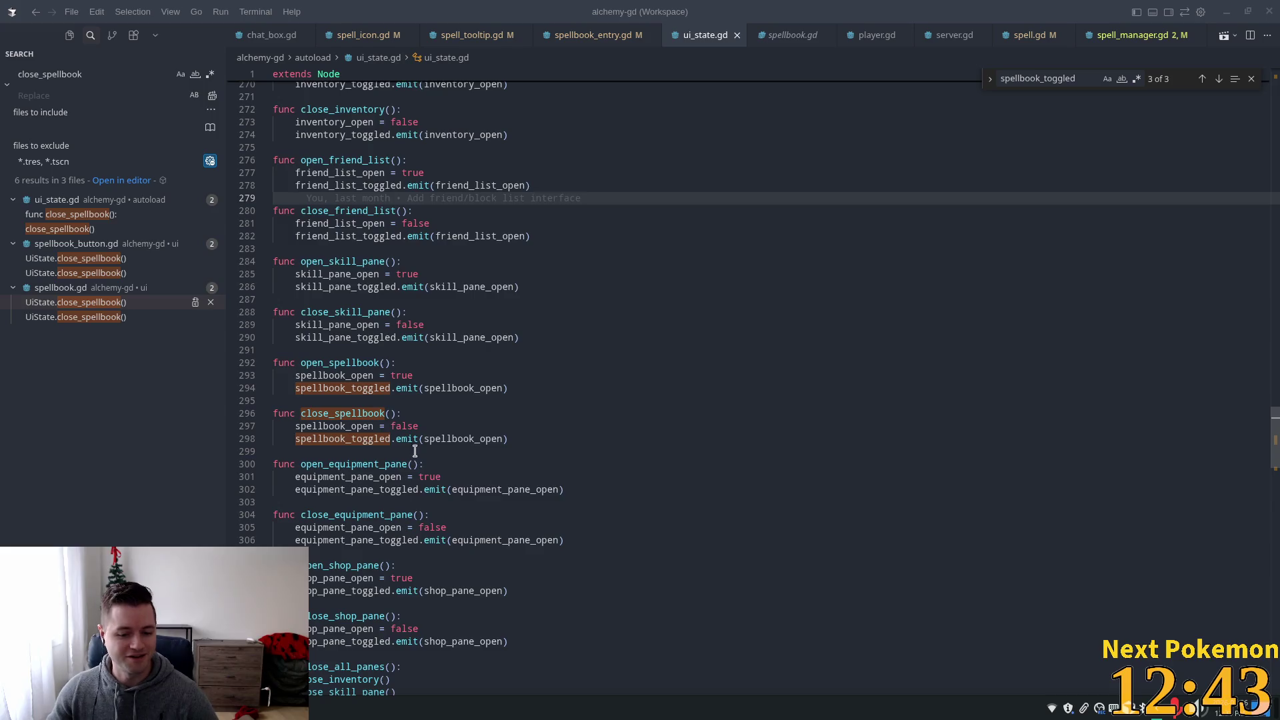
click(497, 431)
click(287, 707)
click(352, 628)
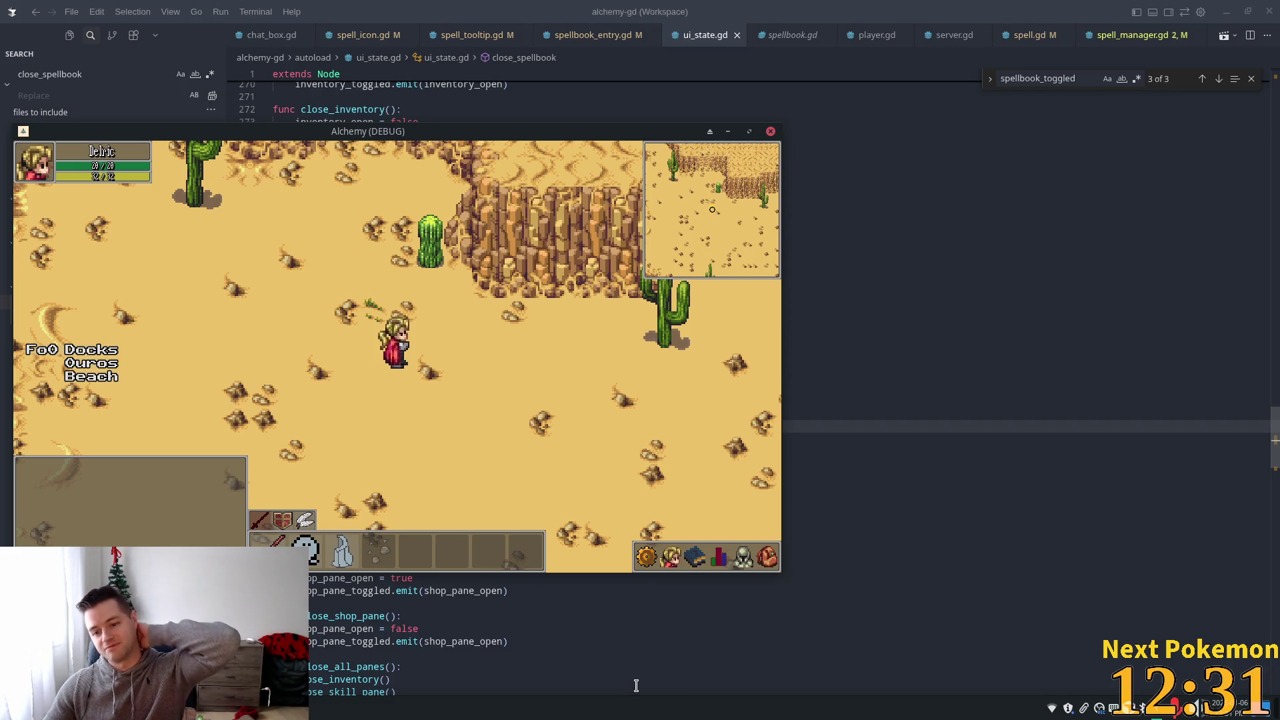
right_click(802, 574)
key(Escape)
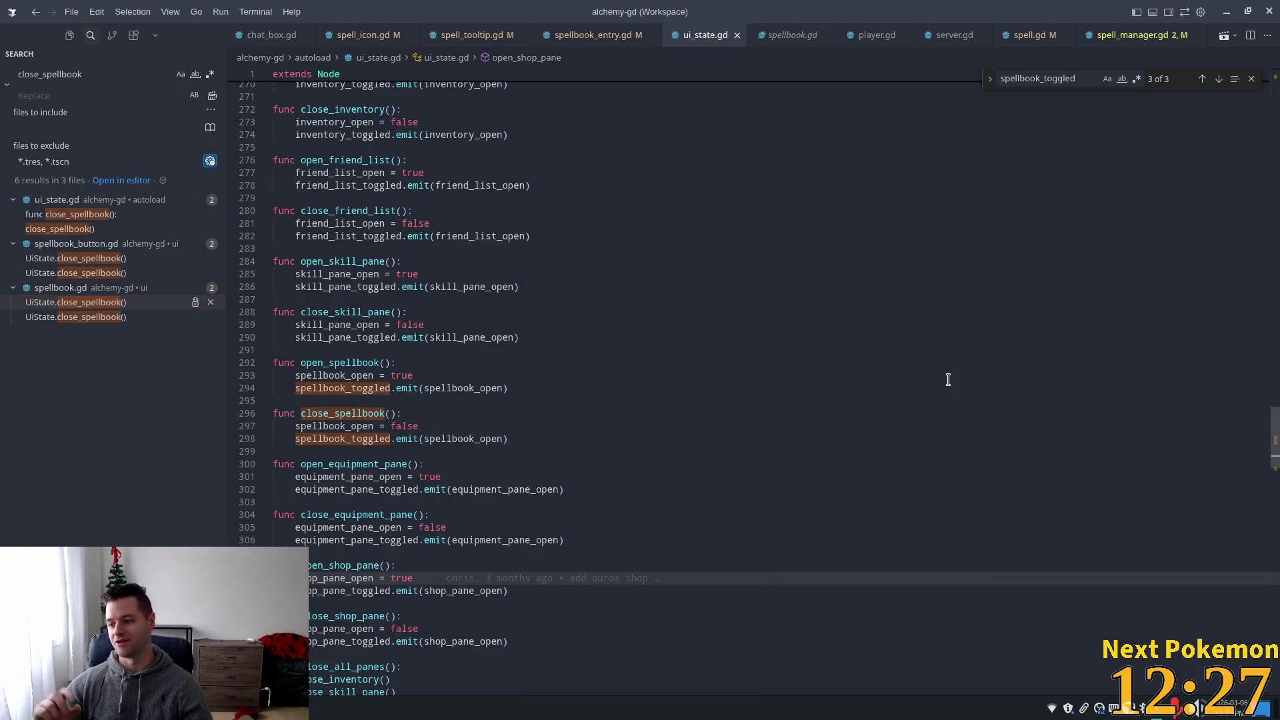
- Check the spellbook_toggled signal declaration at the top of ui_state.gd
click(702, 79)
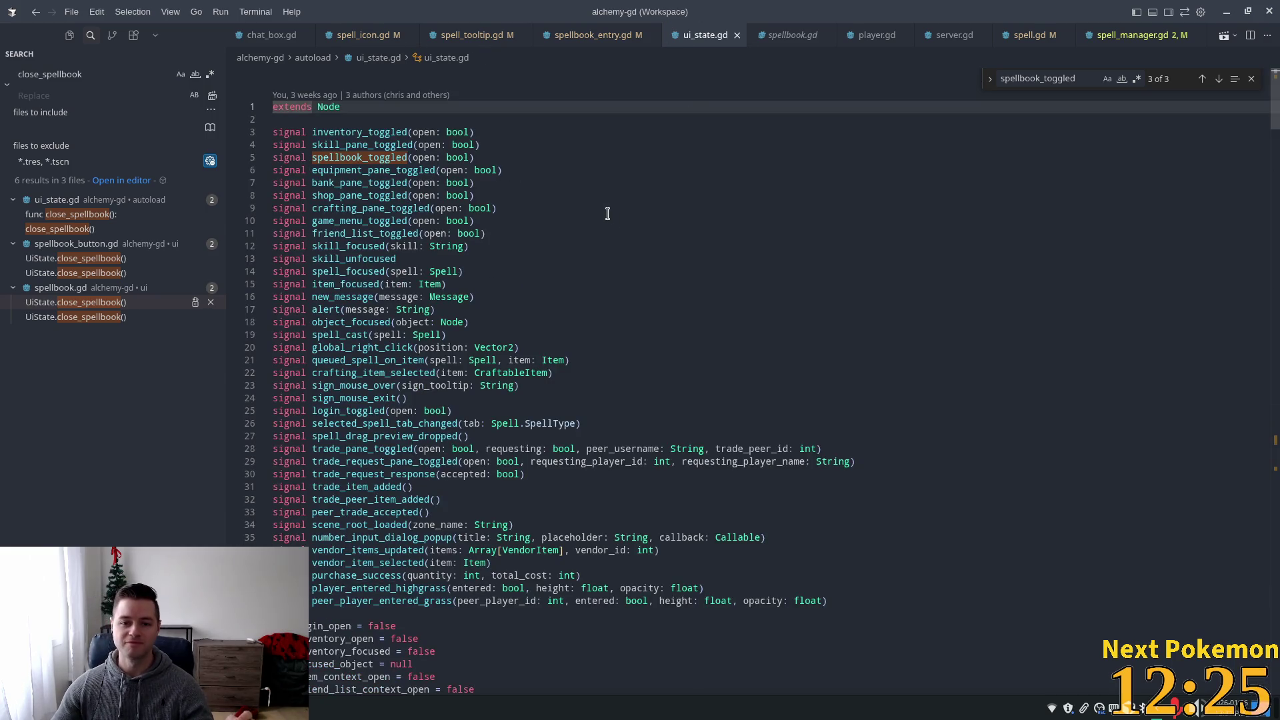
click(606, 210)
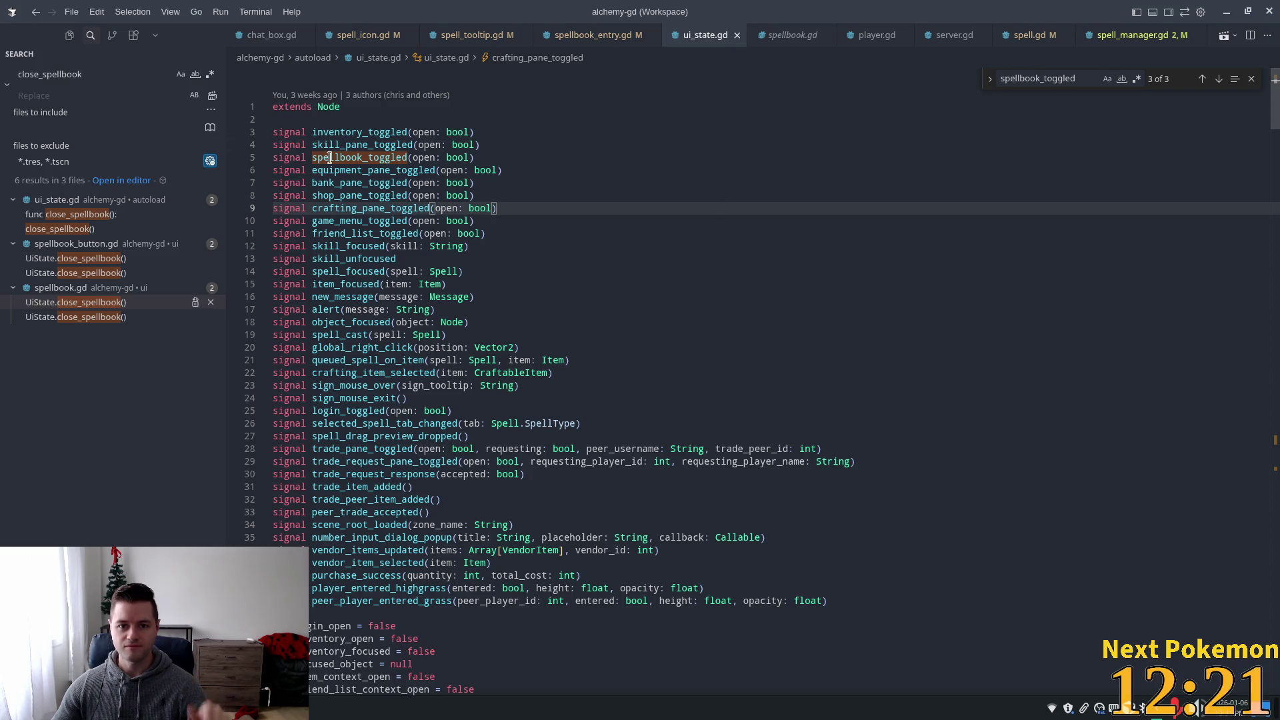
key(F3)
- Find the spellbook_toggled.emit calls, then search the whole project for open_spellbook
key(ctrl+f)
key(ctrl+Return)
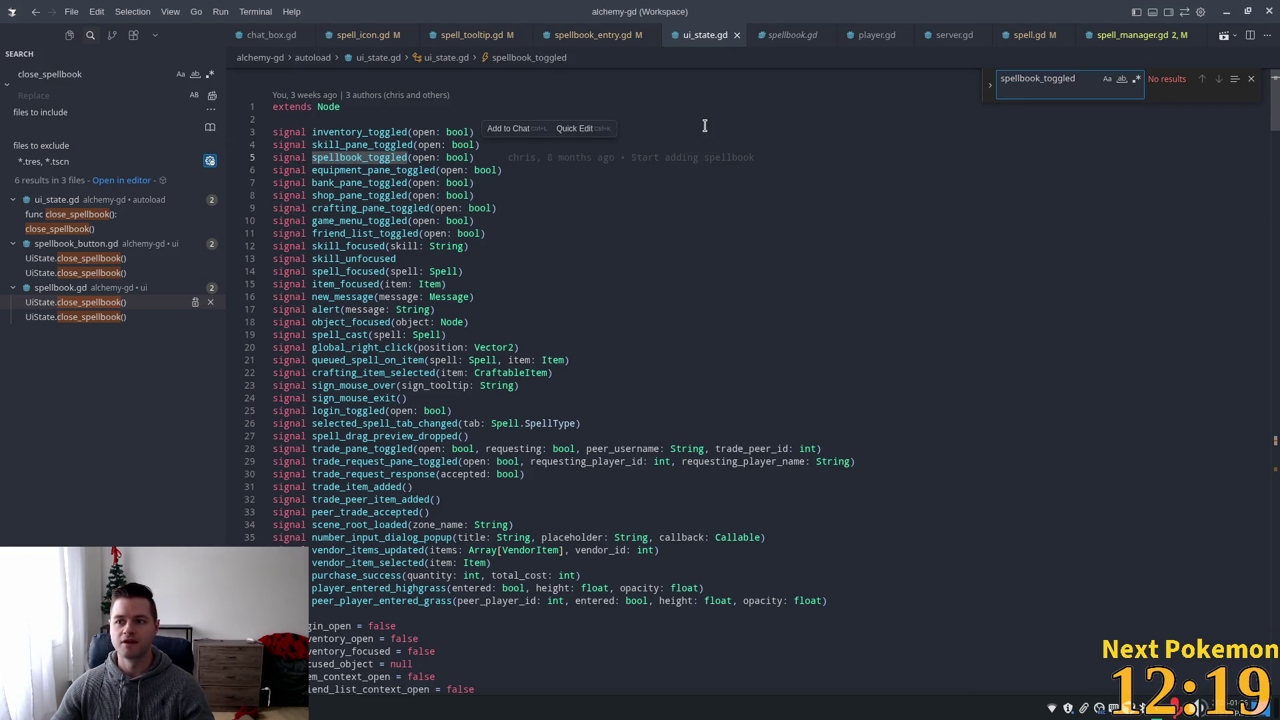
key(BackSpace)
text(.emit)
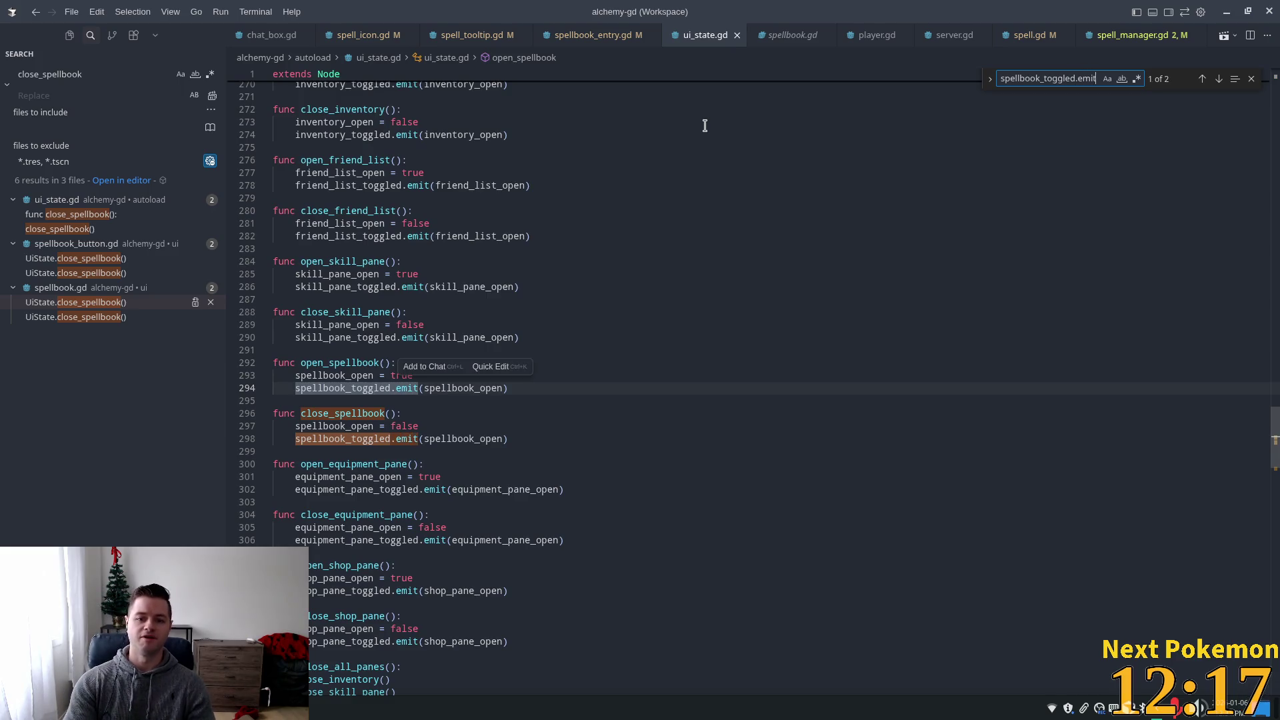
scroll(529, 276, down, 2)
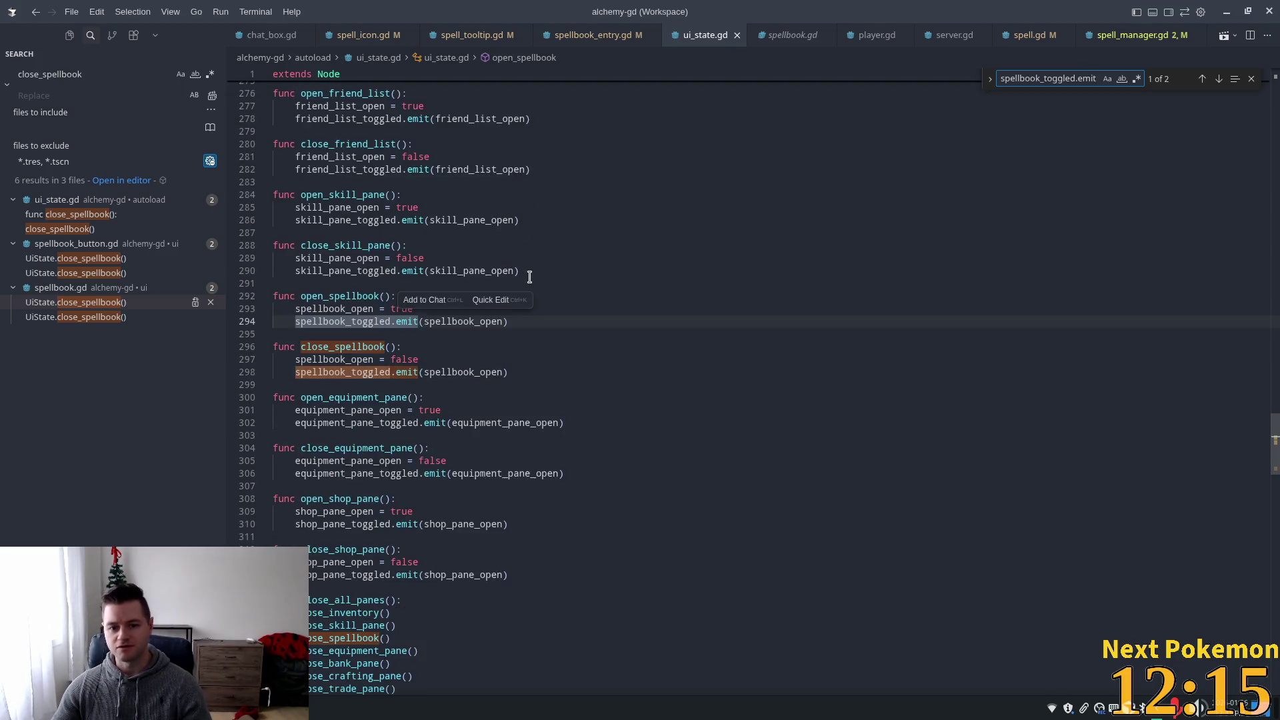
click(353, 283)
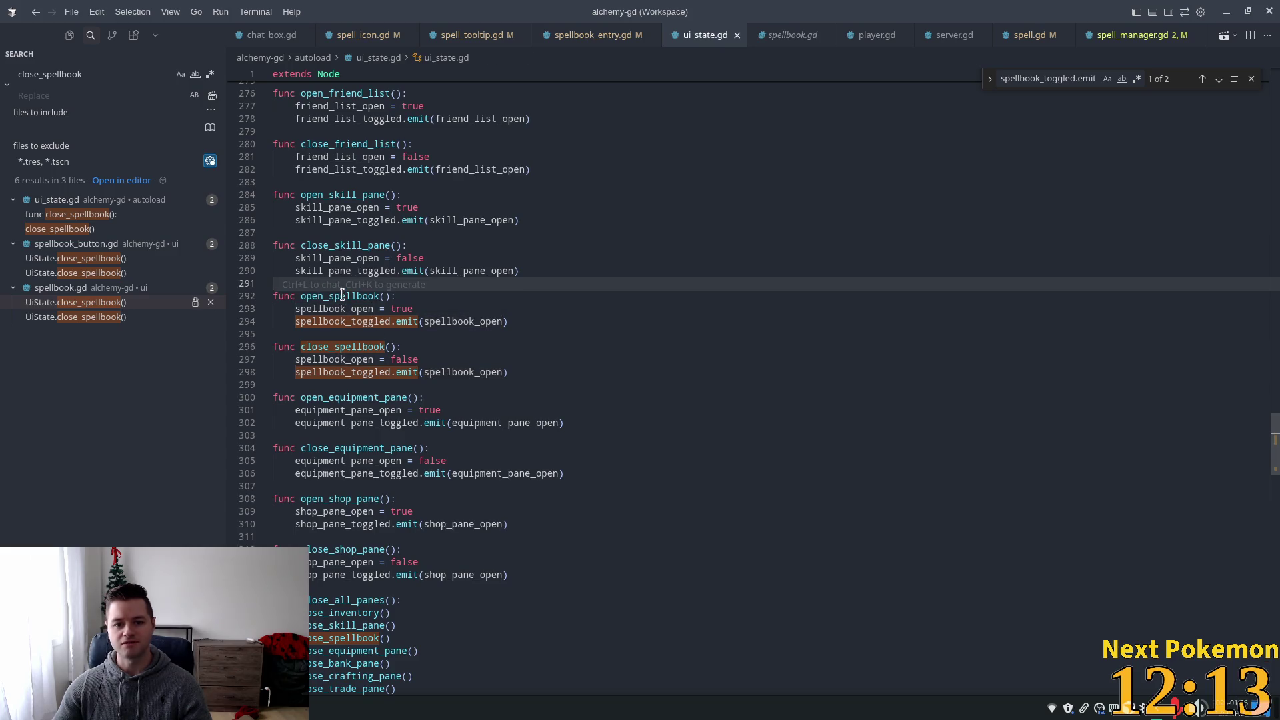
double_click(342, 296)
click(330, 296)
double_click(330, 295)
key(ctrl+shift+f)
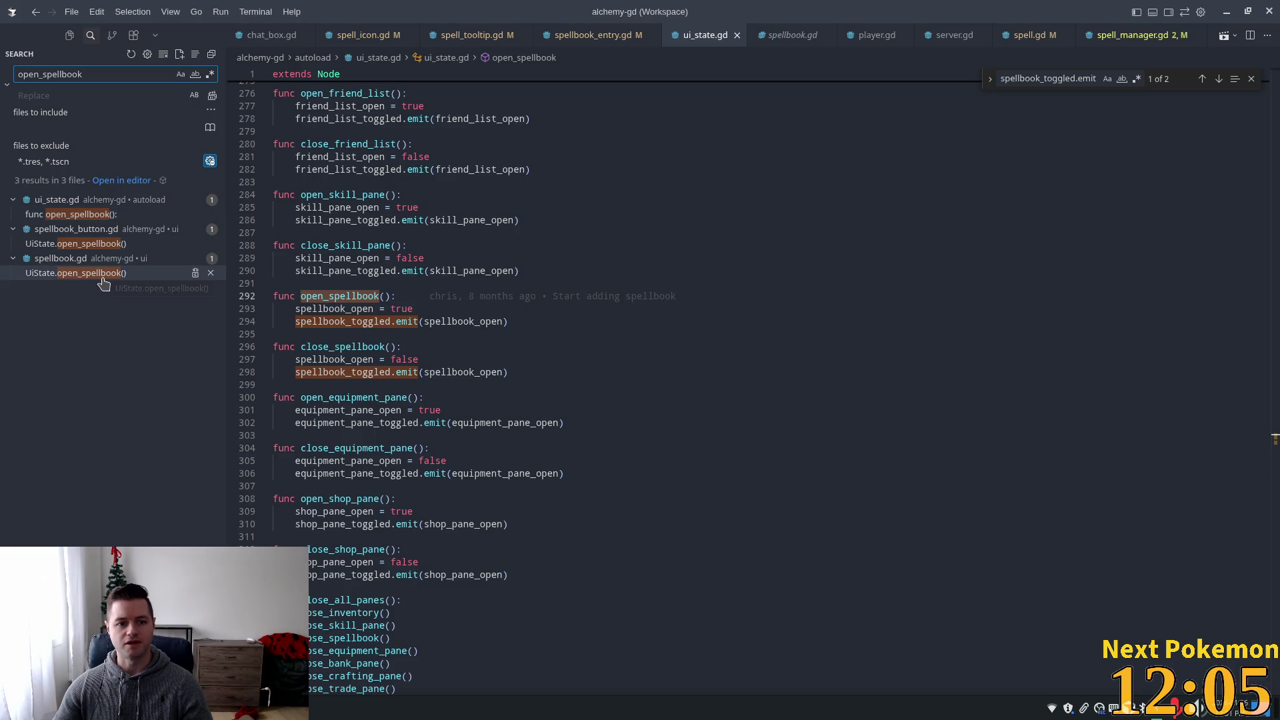
click(102, 276)
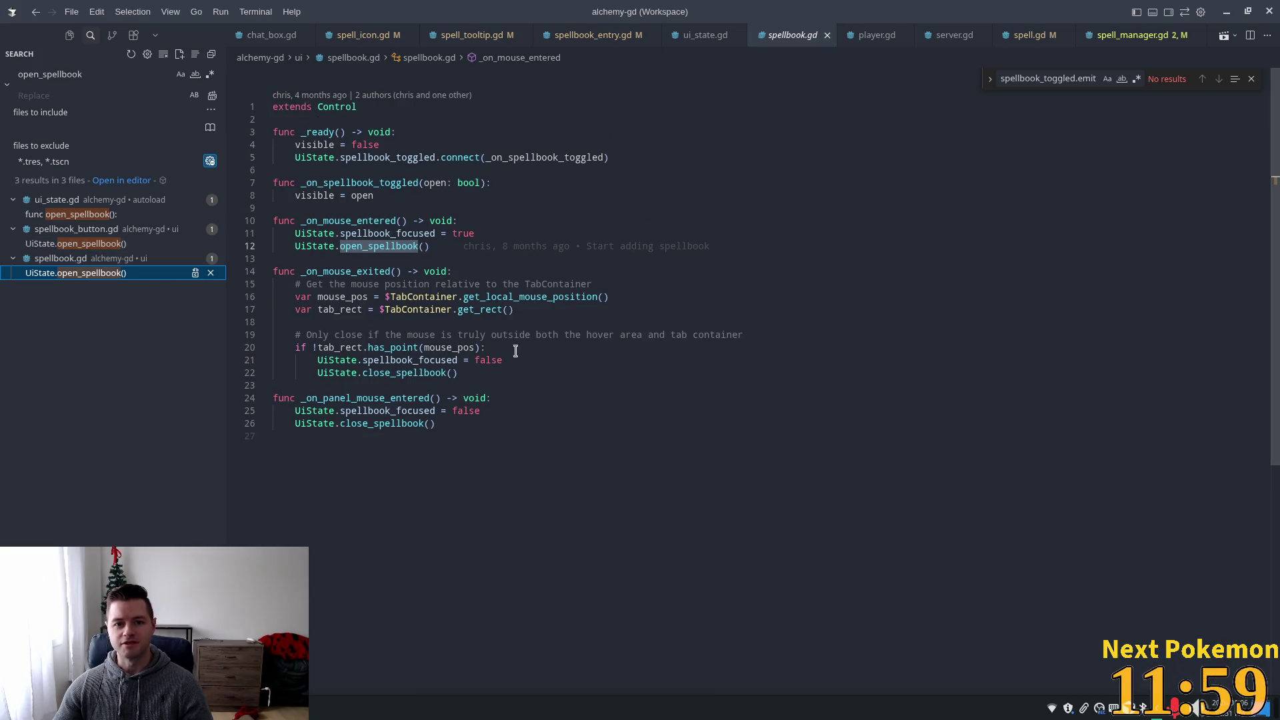
click(100, 245)
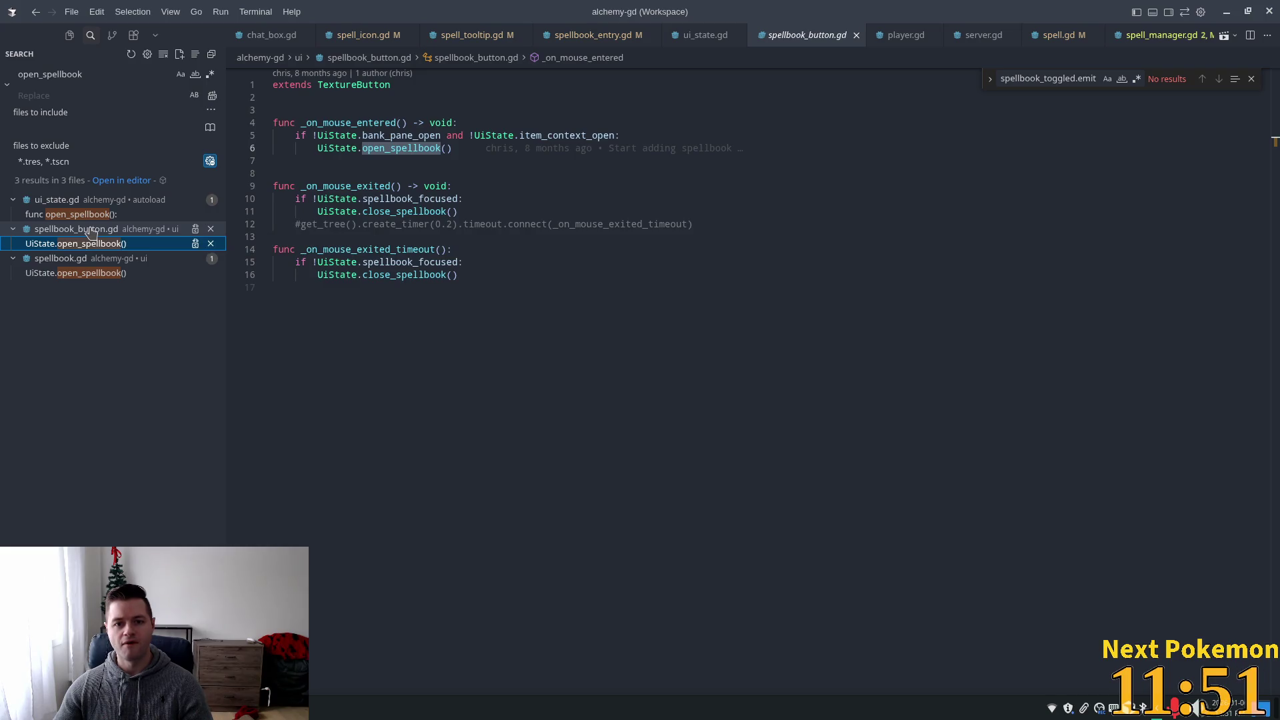
double_click(408, 199)
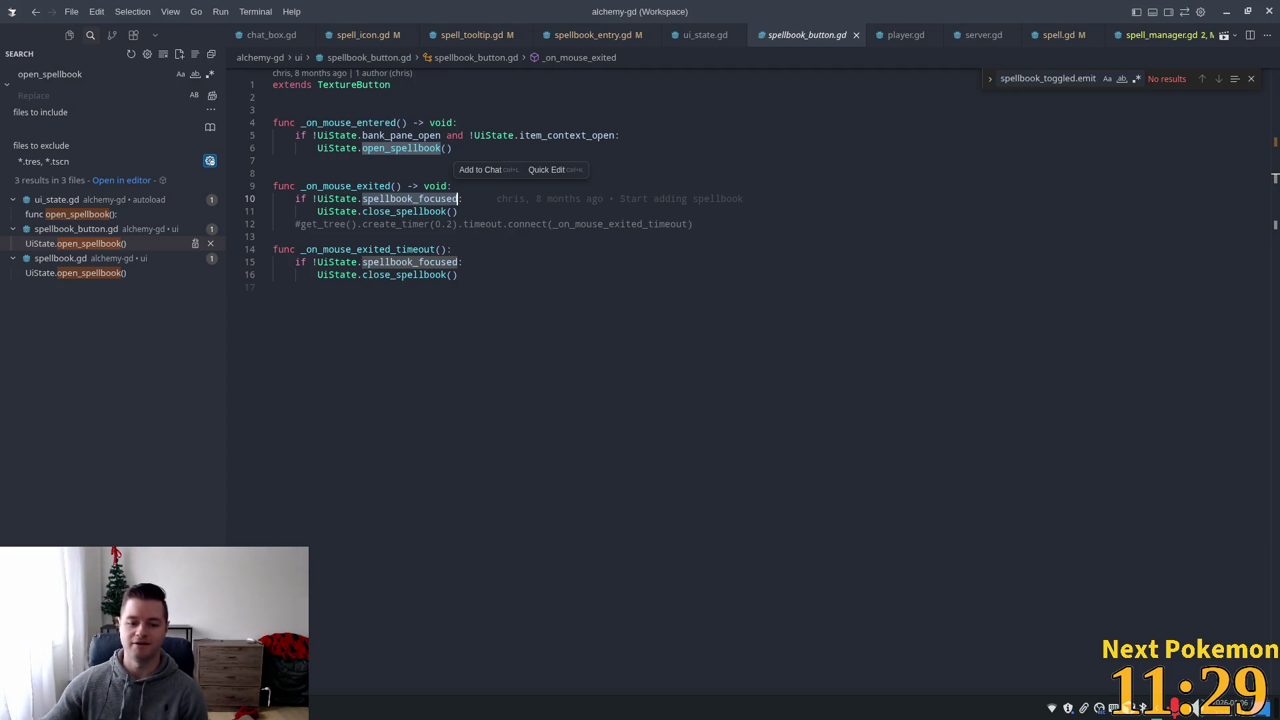
key(alt+Tab)
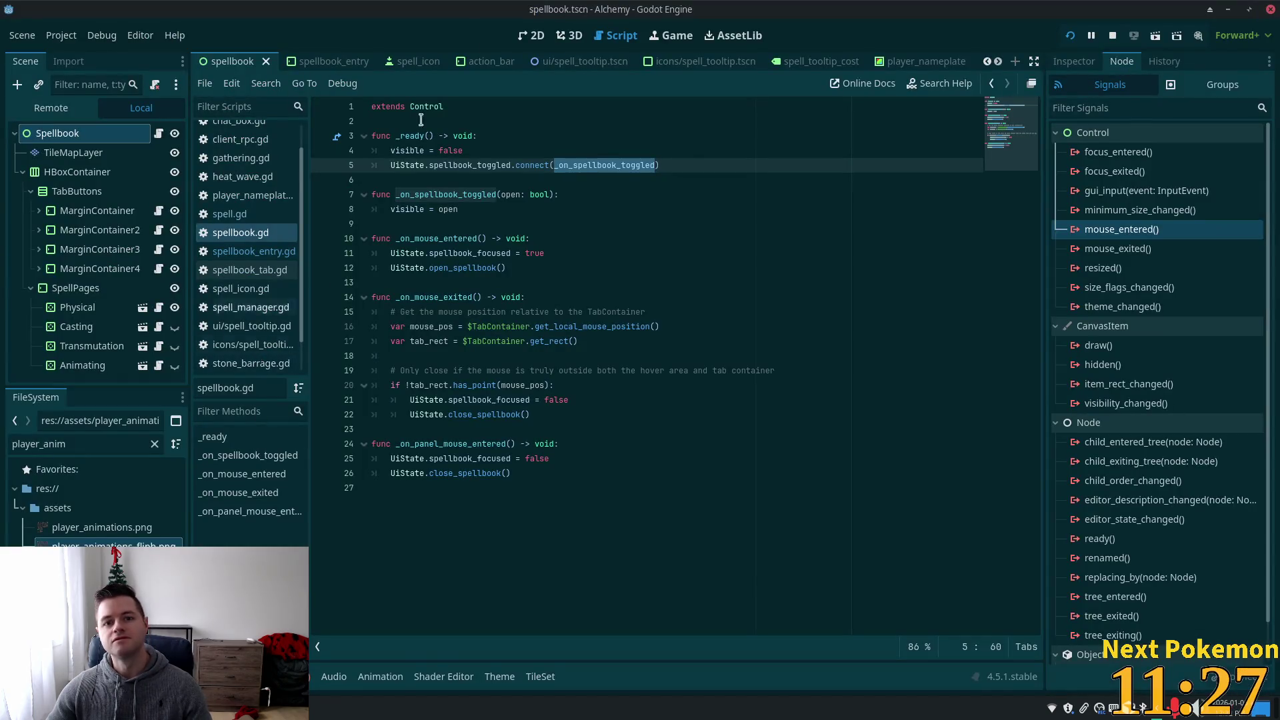
- Open Project > Export... after briefly checking the Debug menu
click(61, 35)
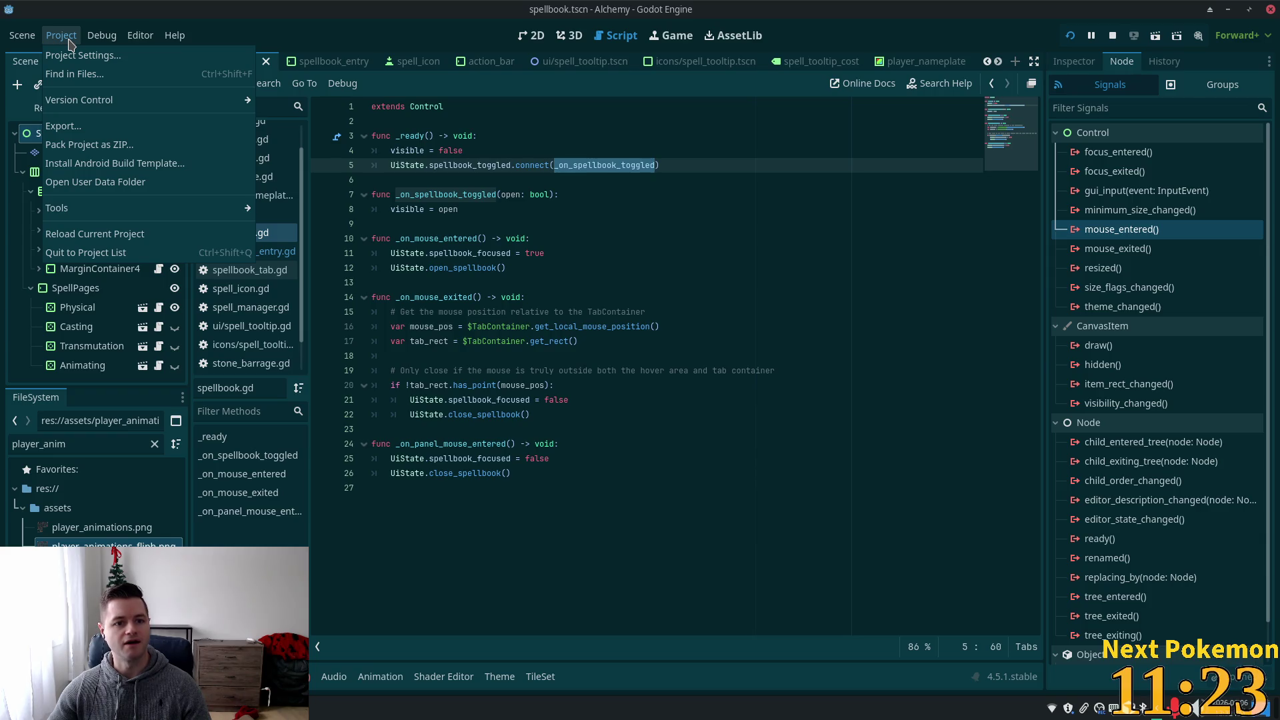
click(100, 36)
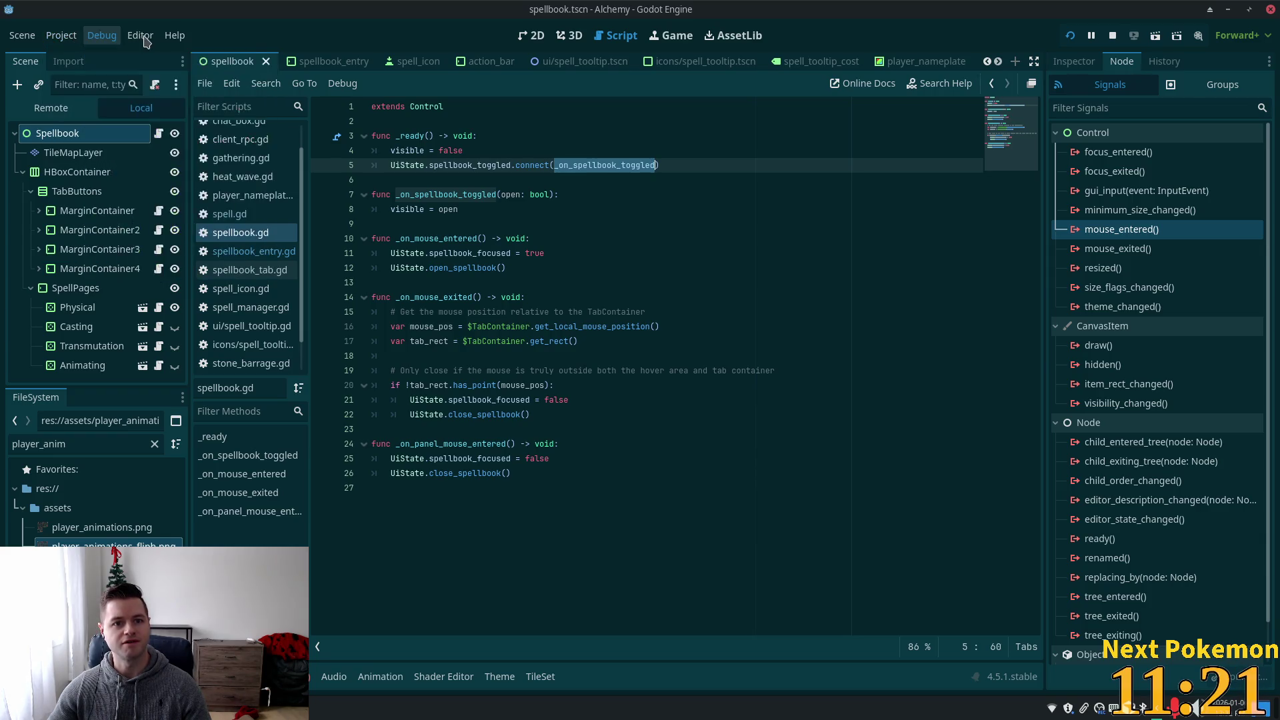
click(61, 36)
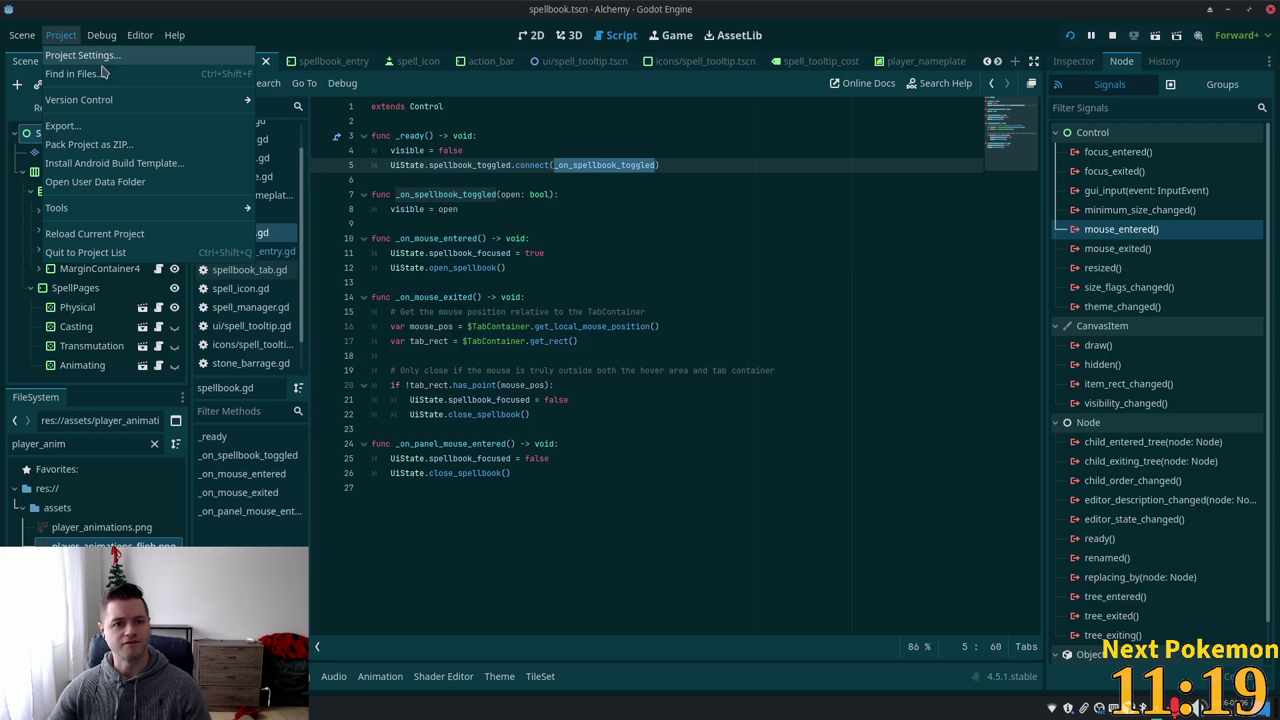
click(127, 126)
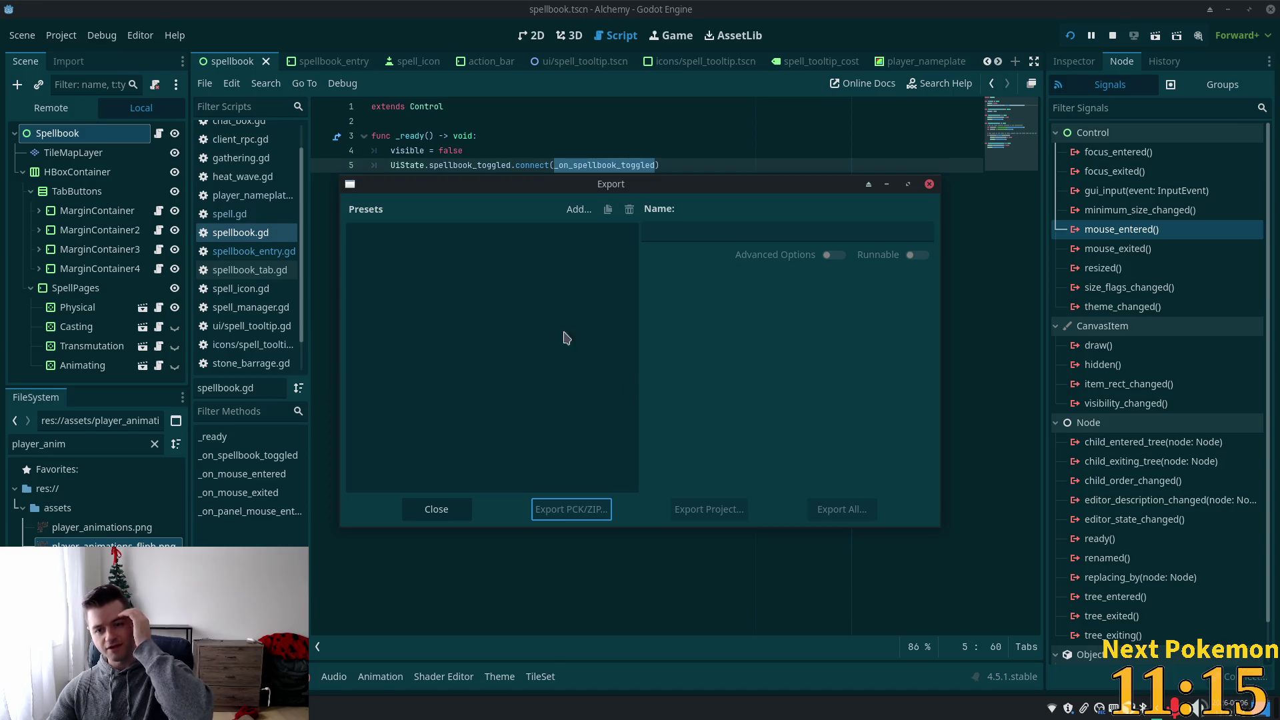
- View the platform list under Add... and close it without adding a preset
click(578, 210)
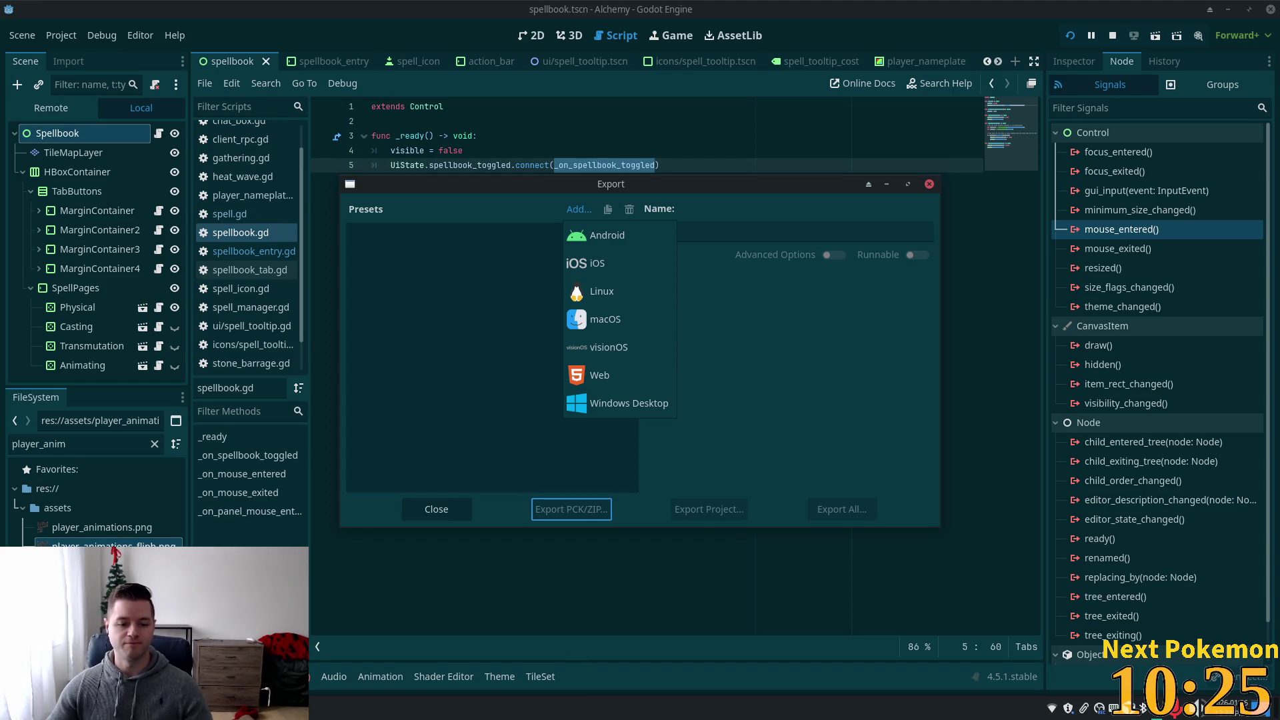
key(Escape)
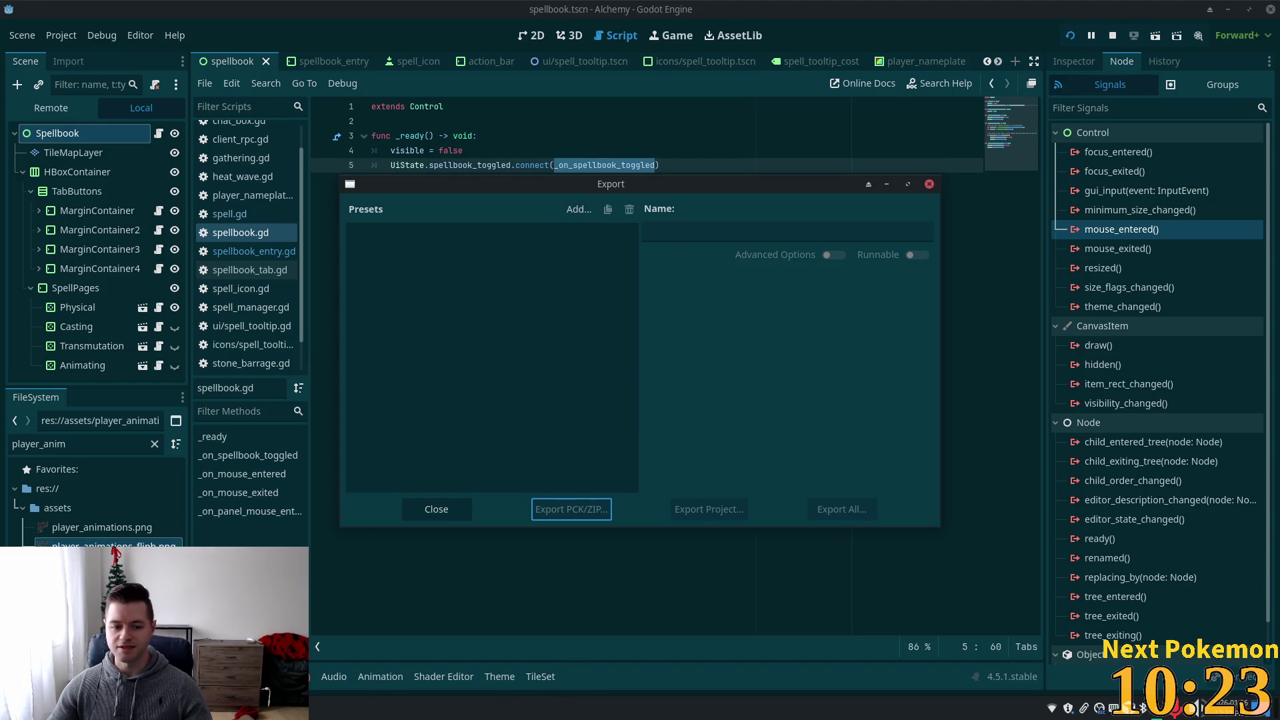
key(super)
key(Escape)
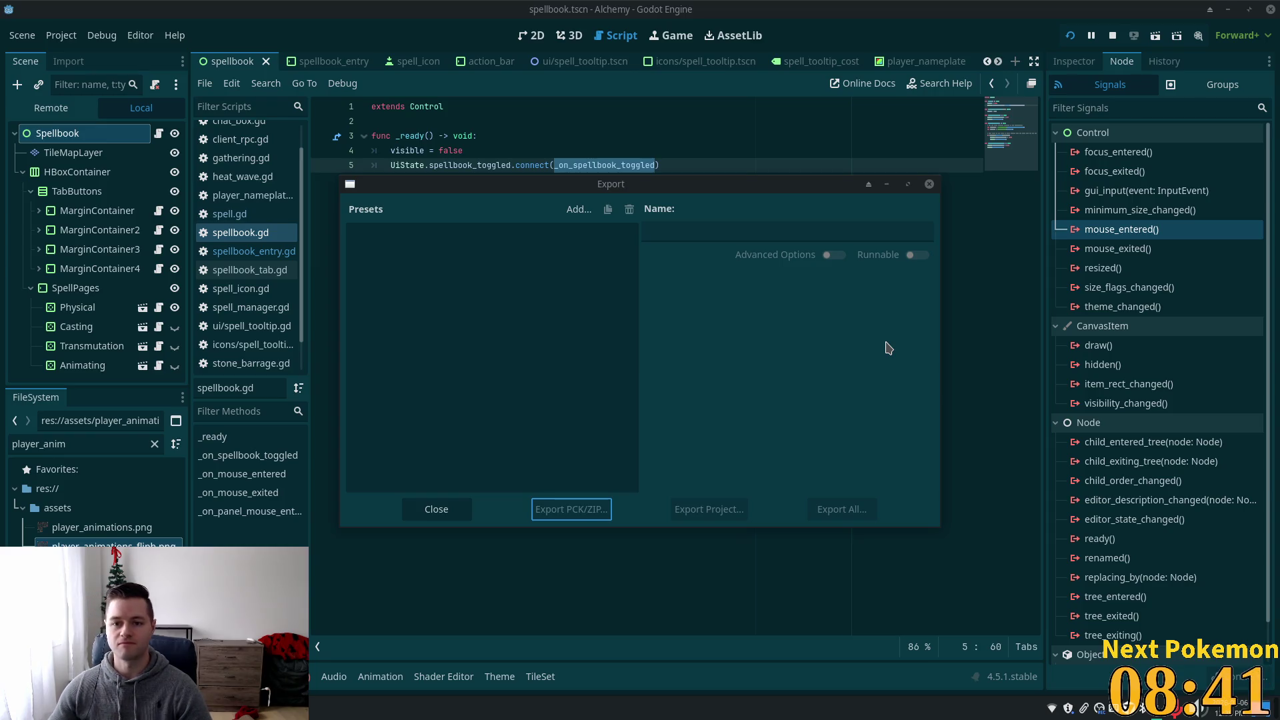
- Close the Export dialog and put the caret at the end of line 11 in spellbook.gd
click(929, 184)
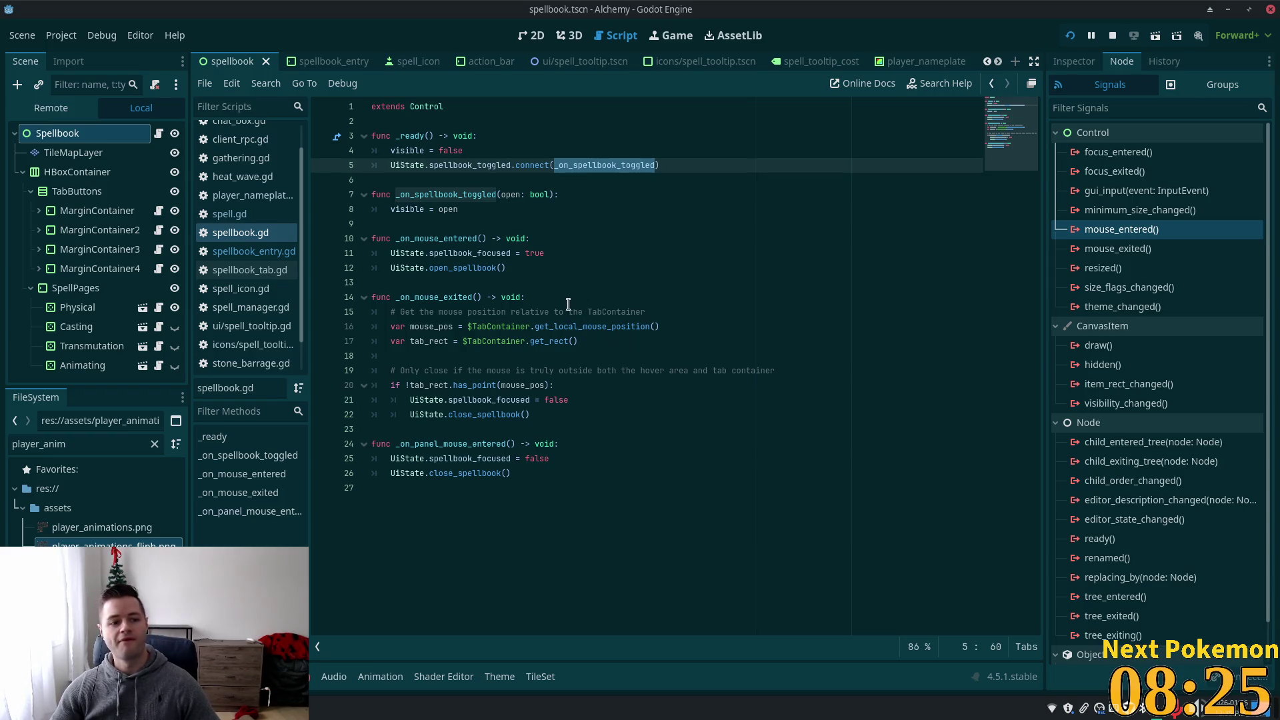
click(657, 254)
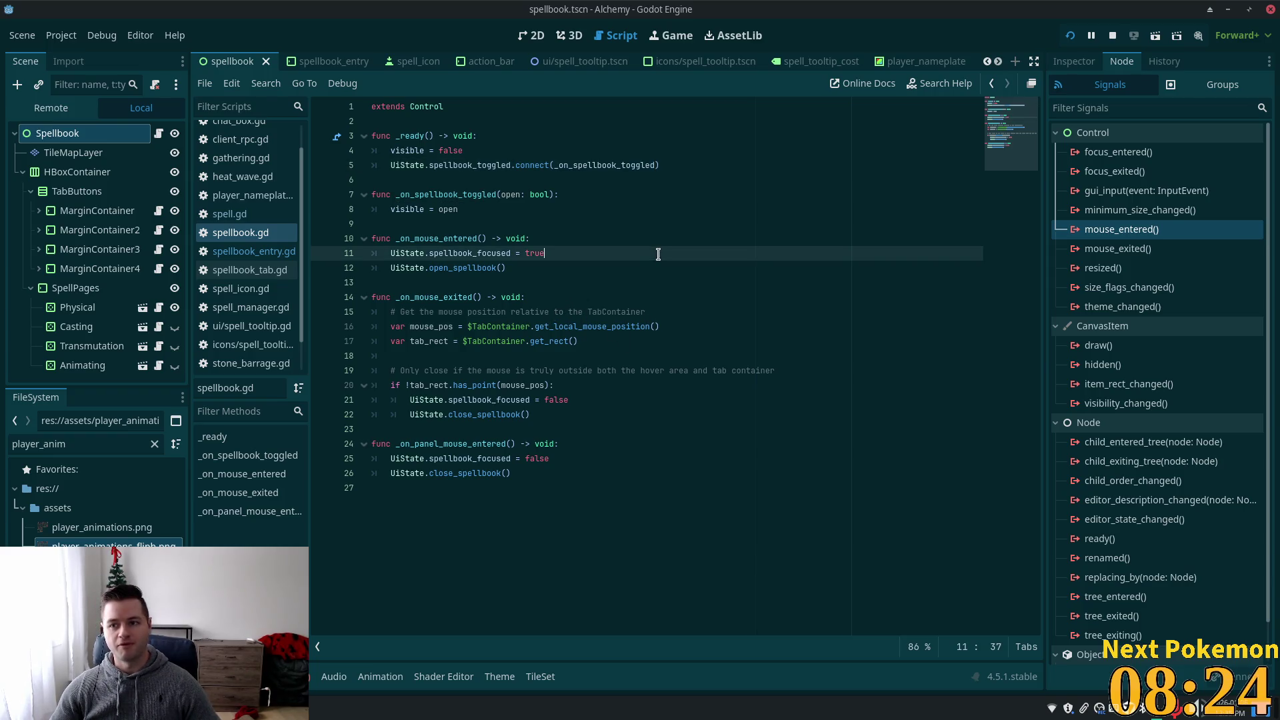
- Make _on_mouse_exited close the spellbook only if the TabContainer rect lacks the mouse position
click(660, 326)
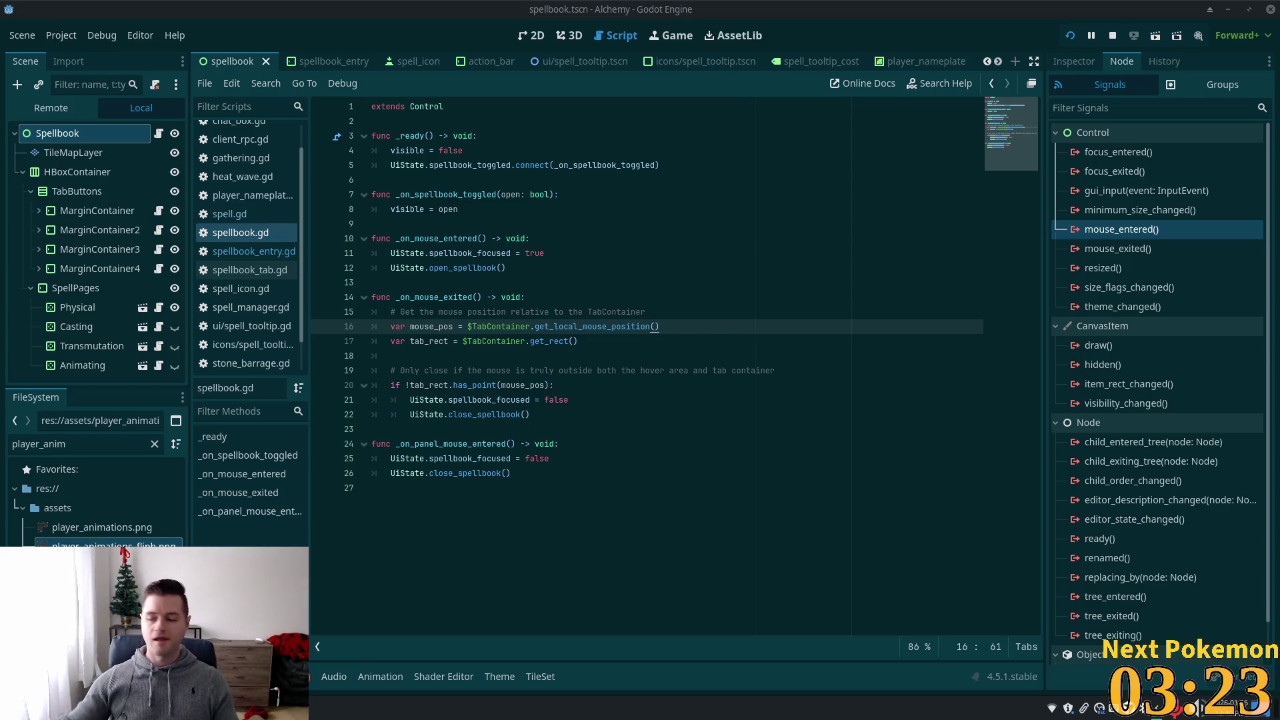
mouse_move(527, 321)
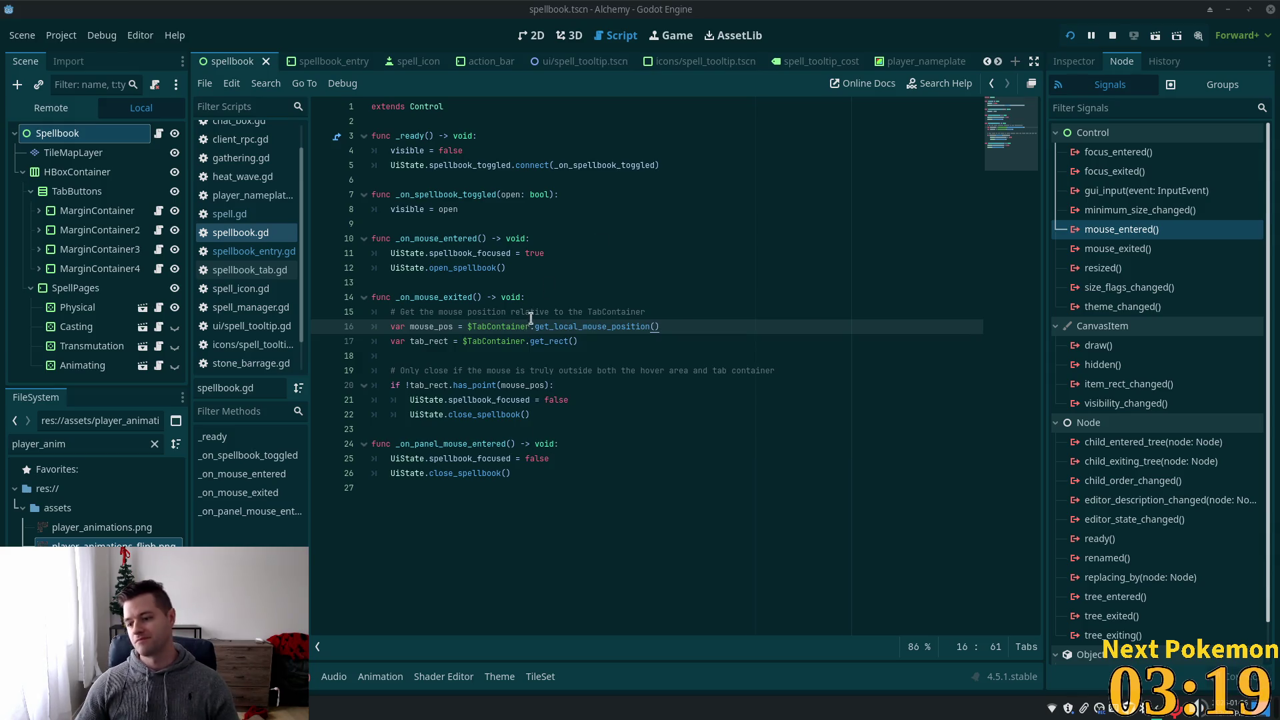
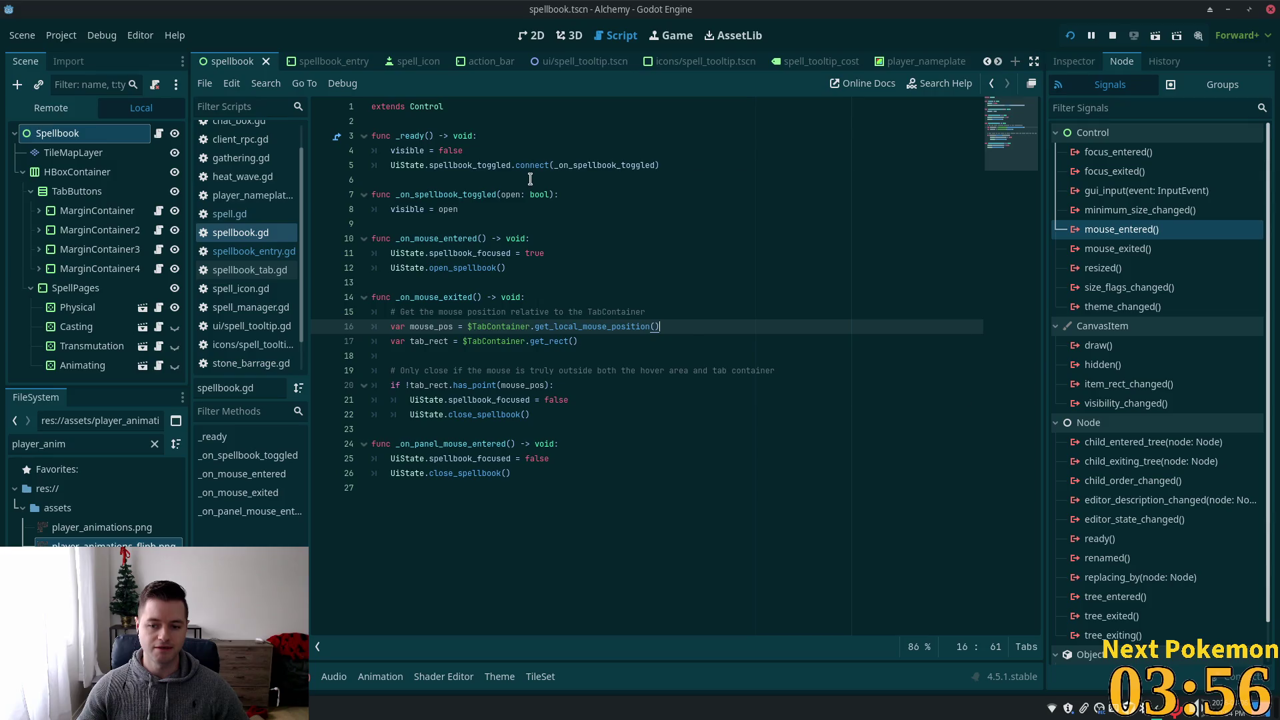
- Review spellbook.gd's spellbook_toggled connection and _on_panel_mouse_entered handler, then bring up Quick Open
mouse_move(457, 165)
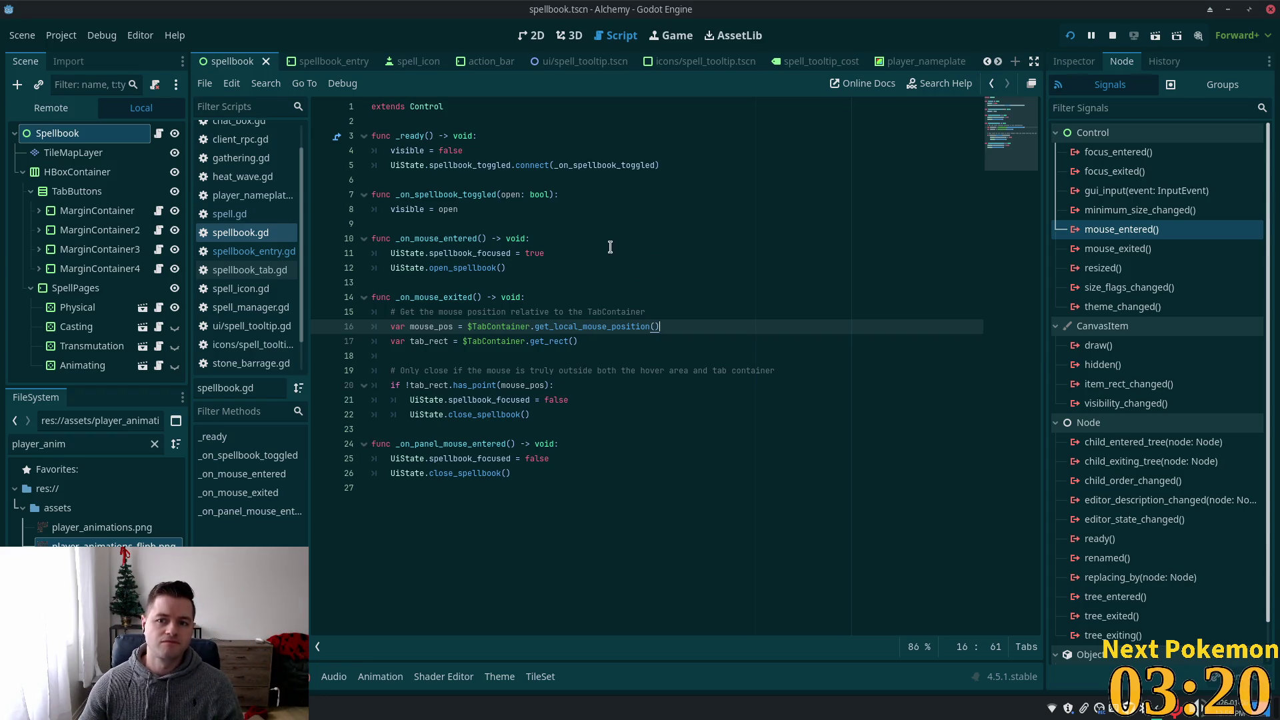
click(542, 225)
triple_click(476, 164)
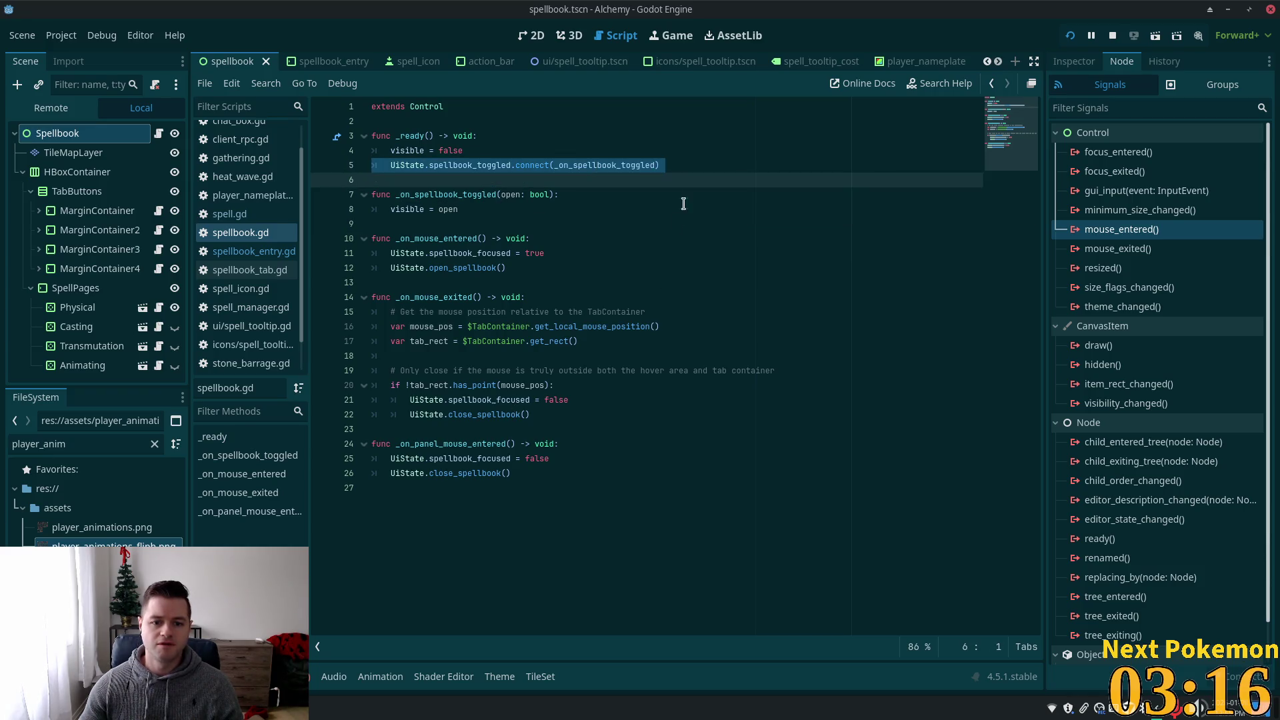
click(444, 458)
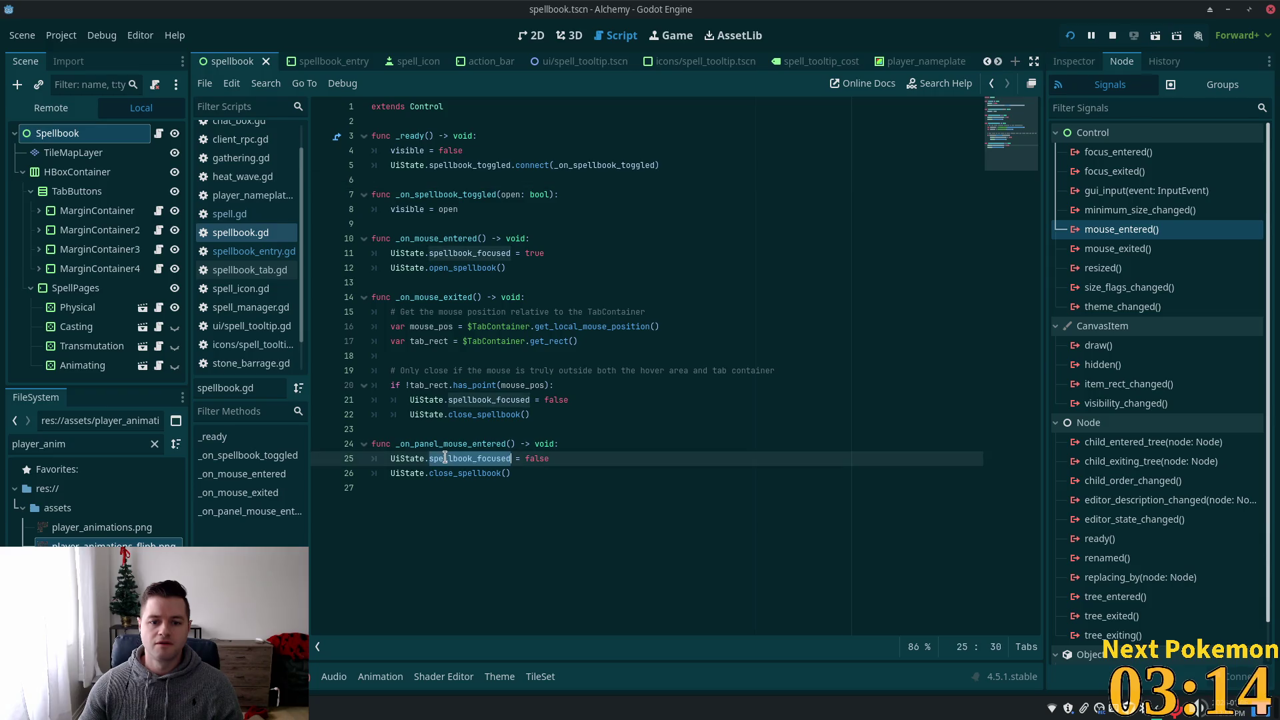
double_click(411, 445)
double_click(456, 458)
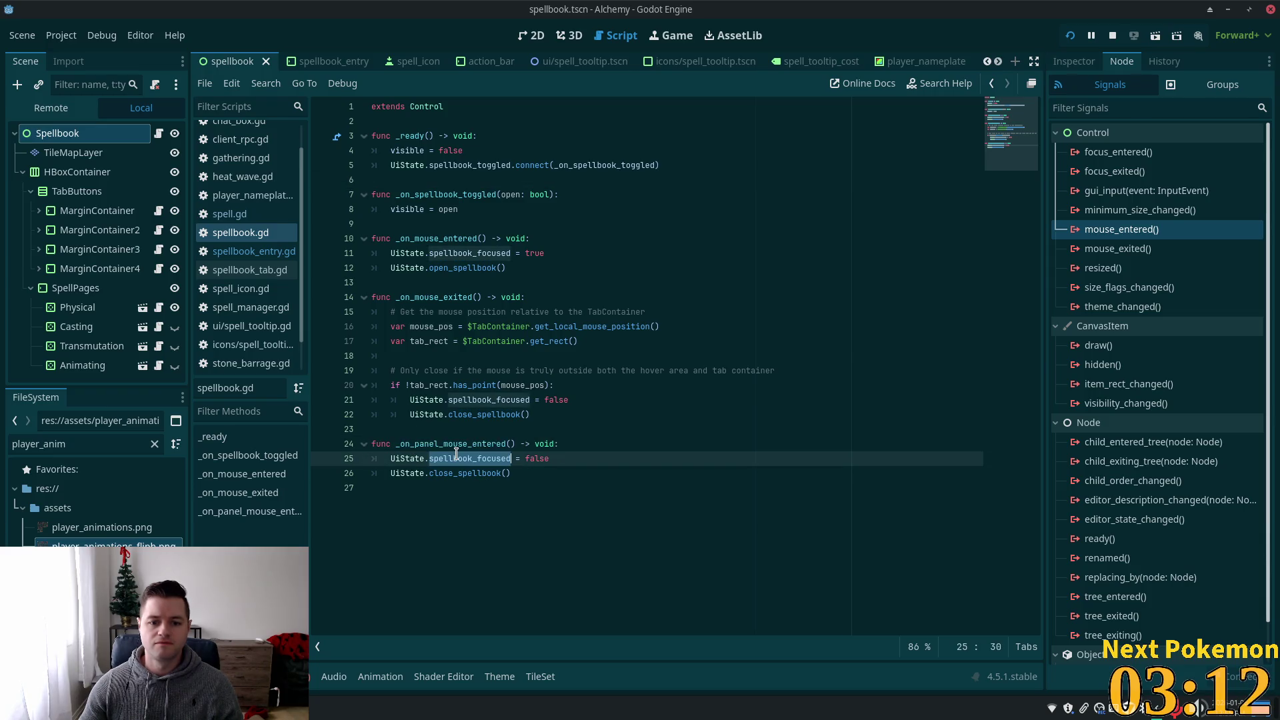
double_click(455, 443)
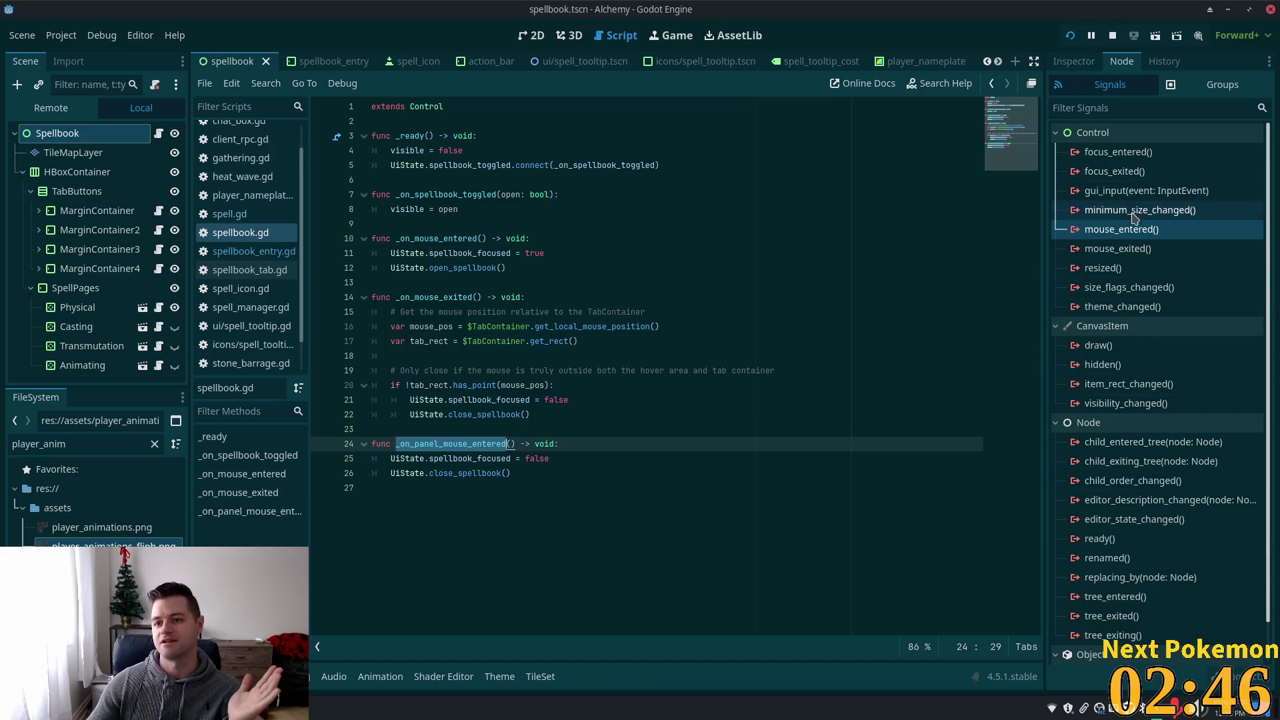
key(alt+shift+o)
- Open hud.tscn from the Quick Open results for 'hud'
text(hud)
double_click(456, 230)
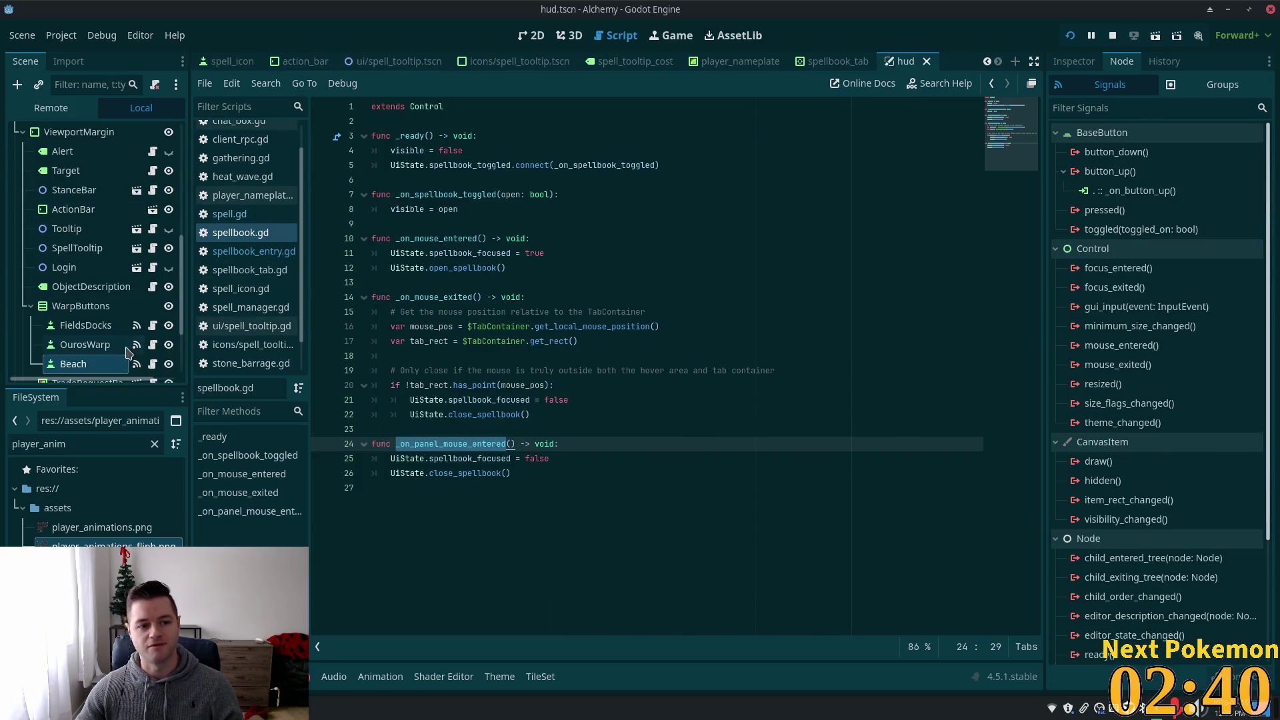
scroll(134, 266, down, 3)
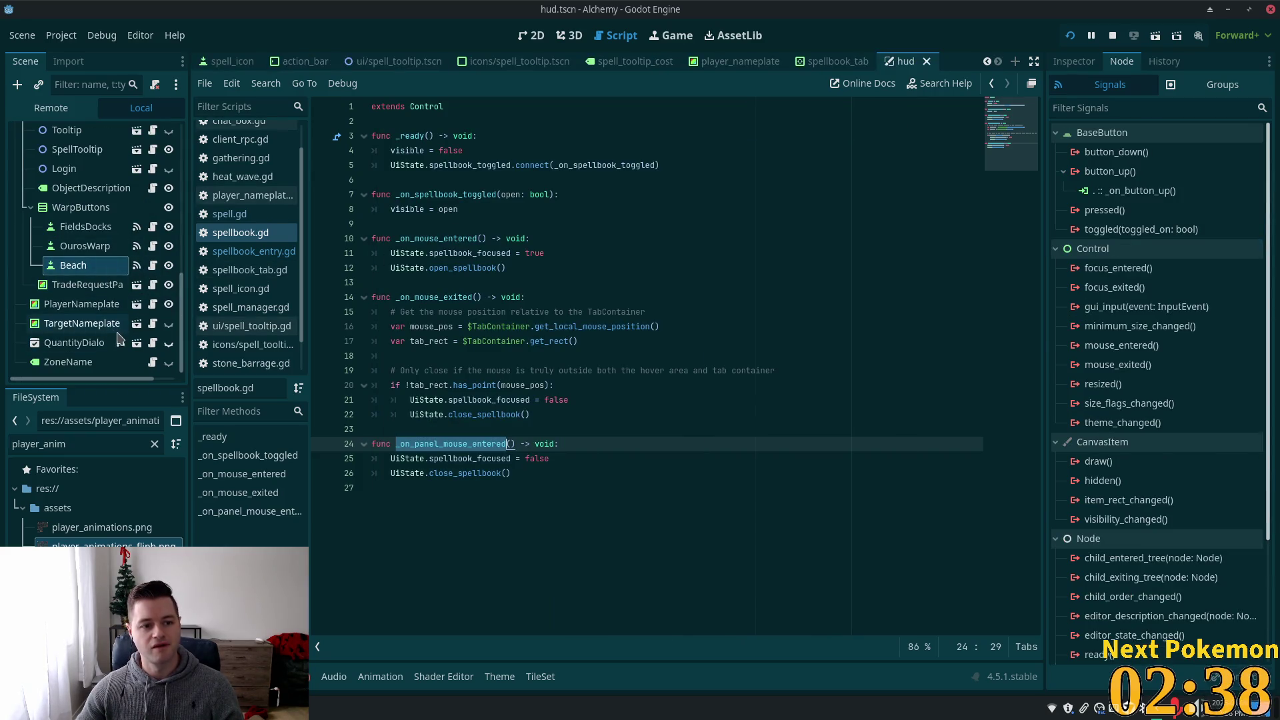
scroll(82, 325, up, 2)
scroll(81, 325, up, 1)
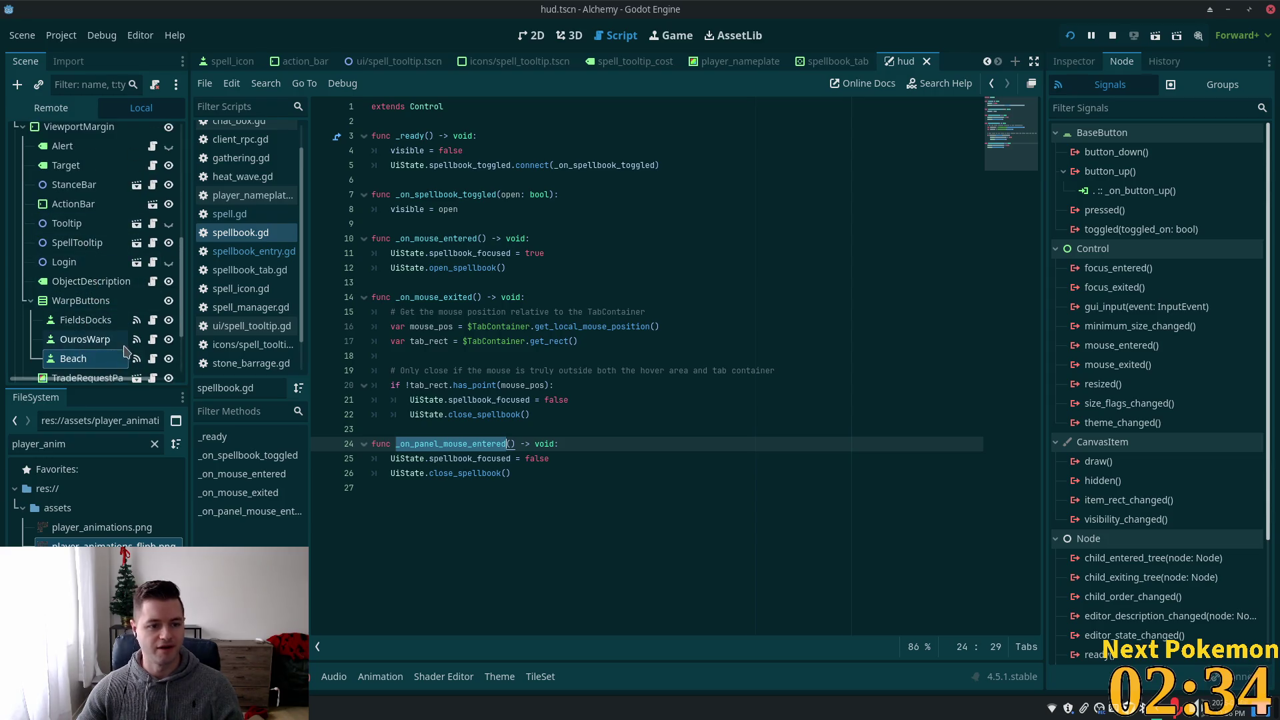
scroll(132, 331, down, 3)
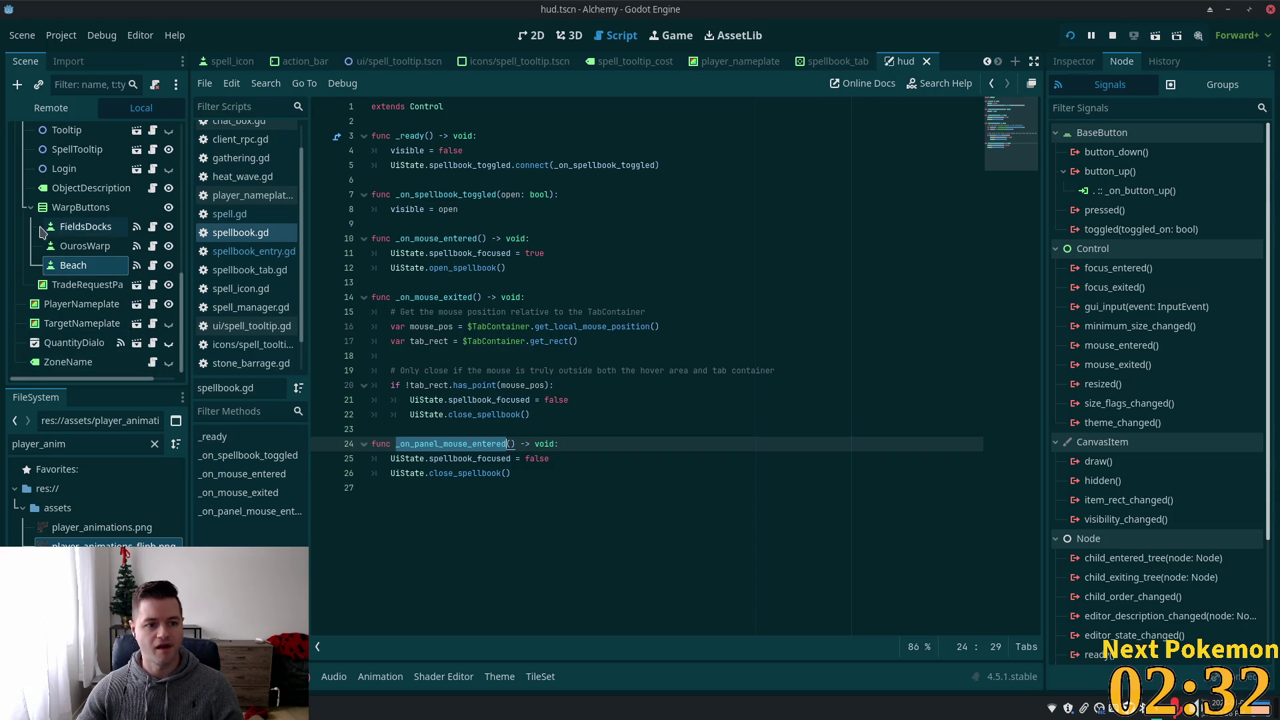
scroll(42, 227, up, 7)
scroll(42, 227, up, 1)
- Select the Spellbook node in the hud scene and review its available signals
click(73, 184)
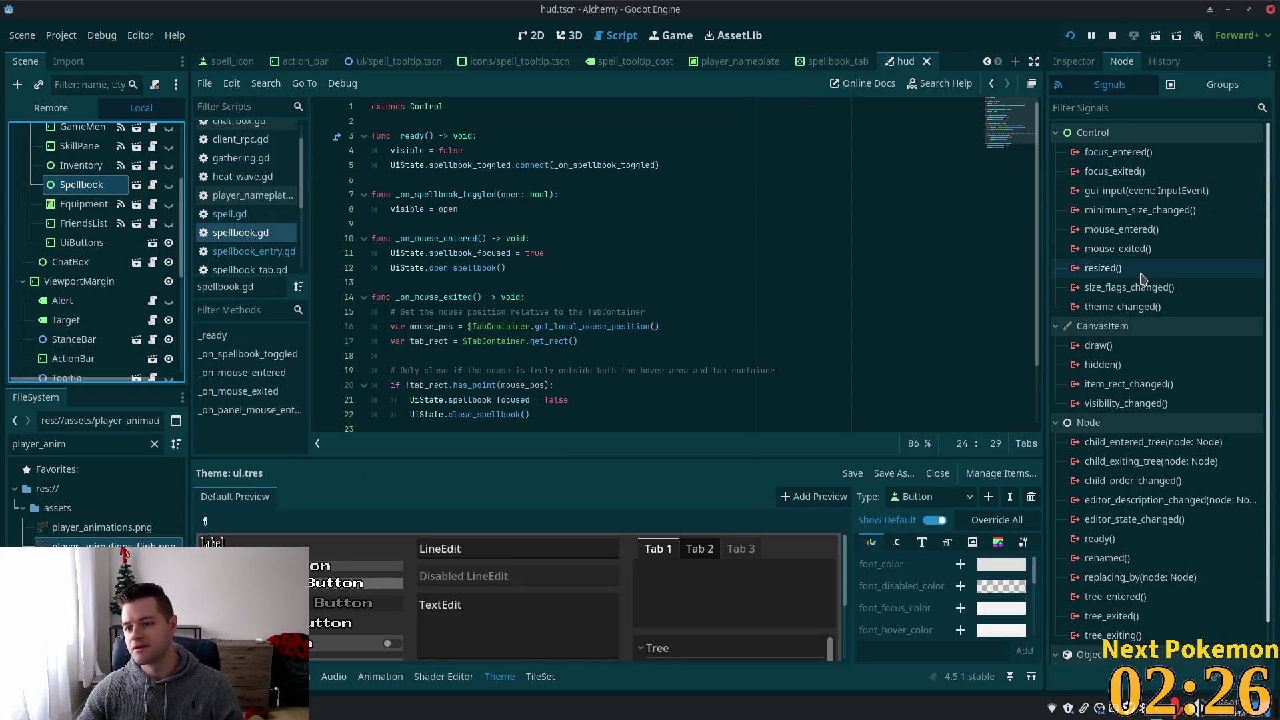
mouse_move(1144, 237)
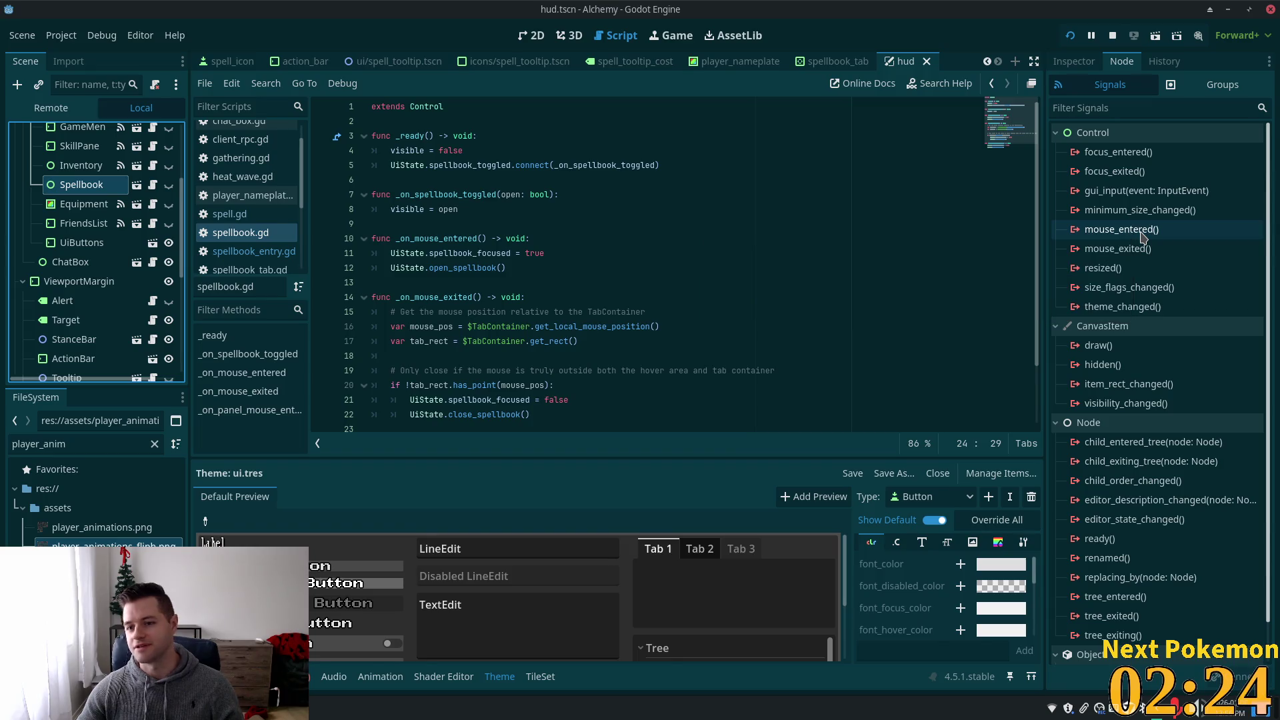
scroll(137, 296, up, 5)
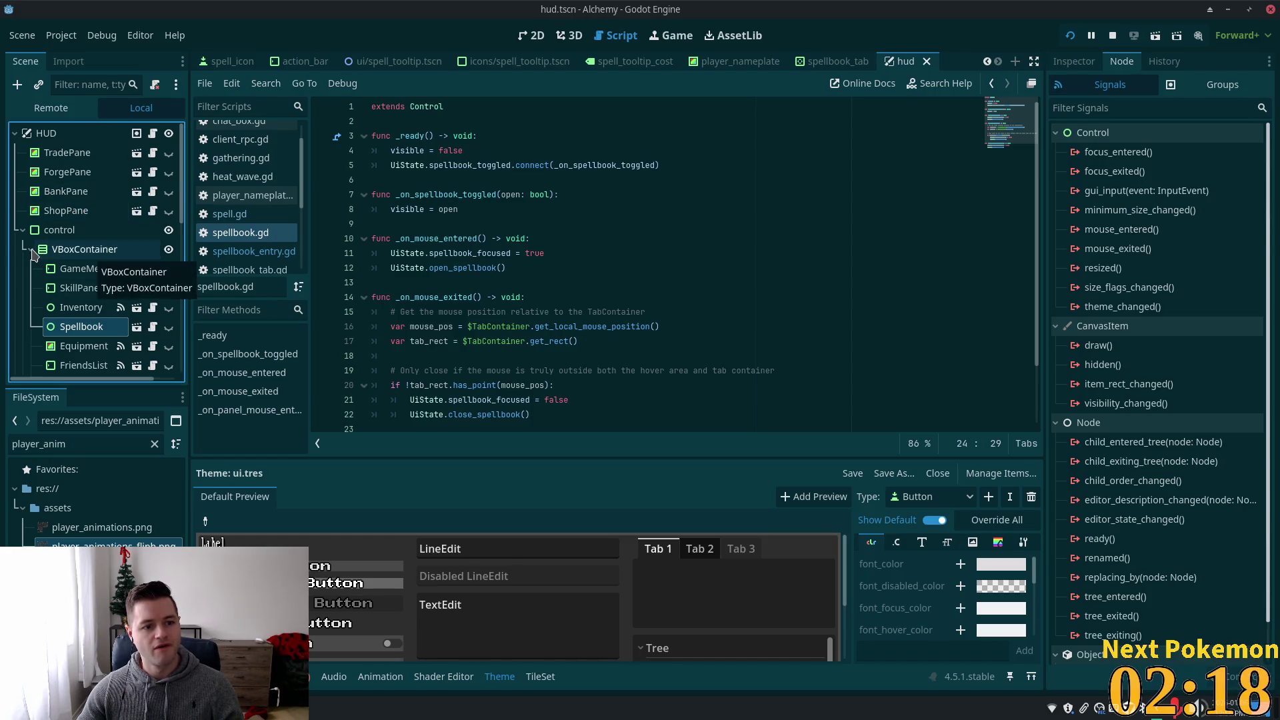
scroll(77, 294, down, 2)
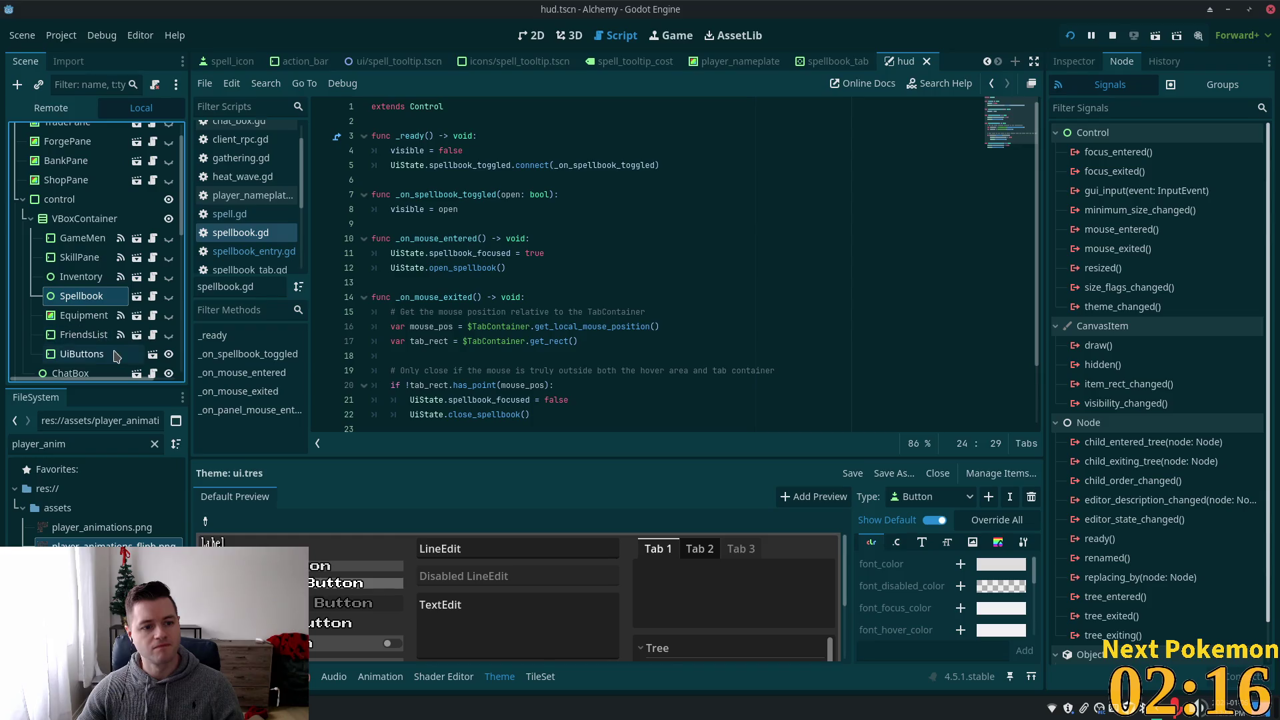
scroll(112, 336, down, 6)
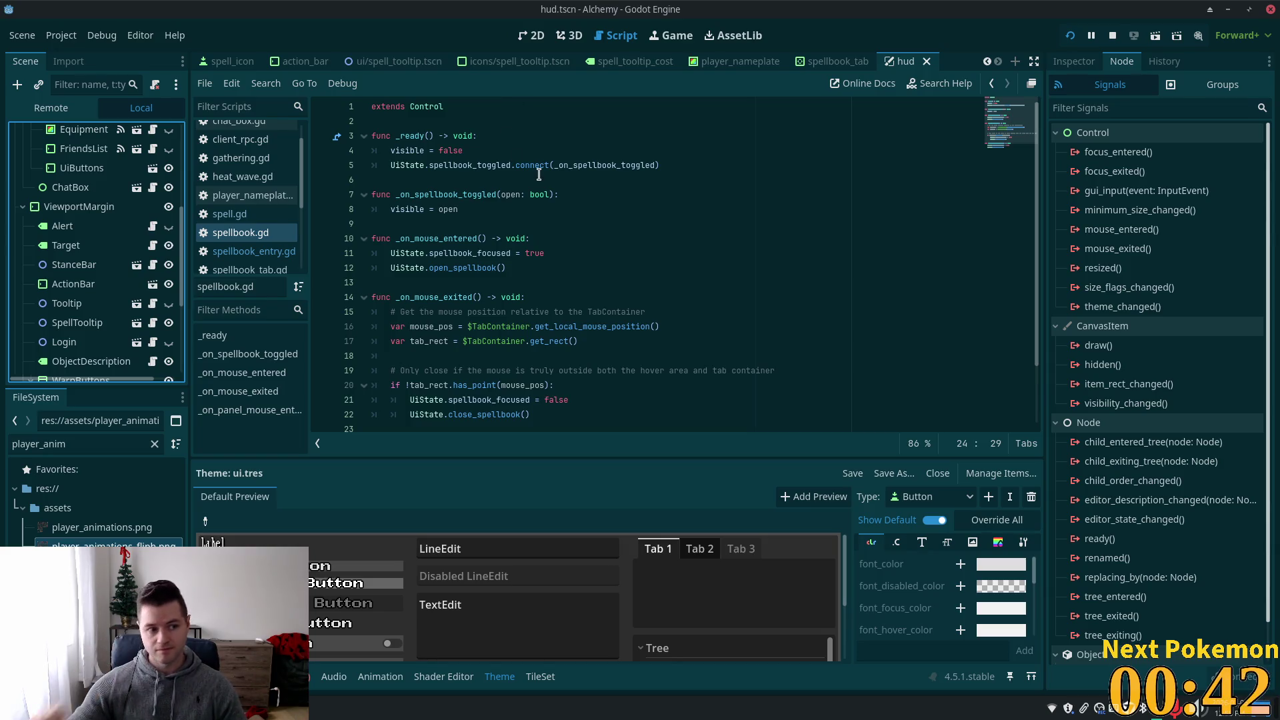
click(592, 274)
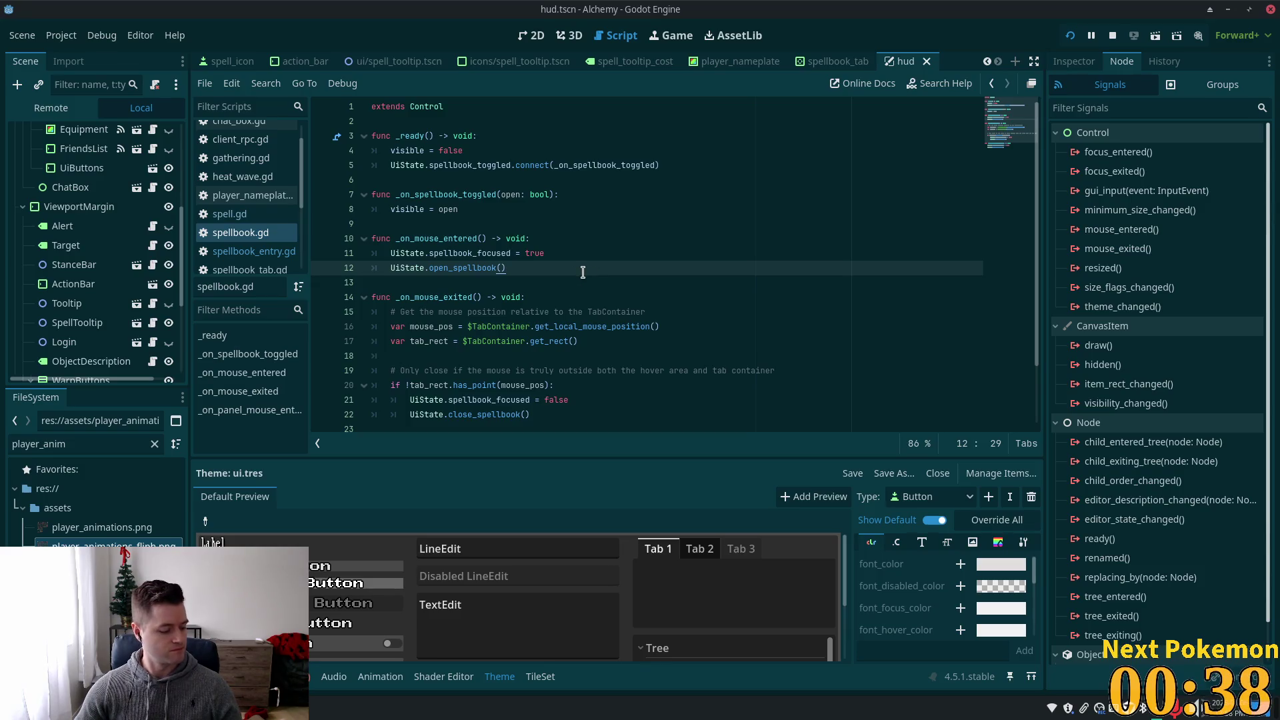
scroll(617, 319, down, 1)
scroll(617, 319, down, 1)
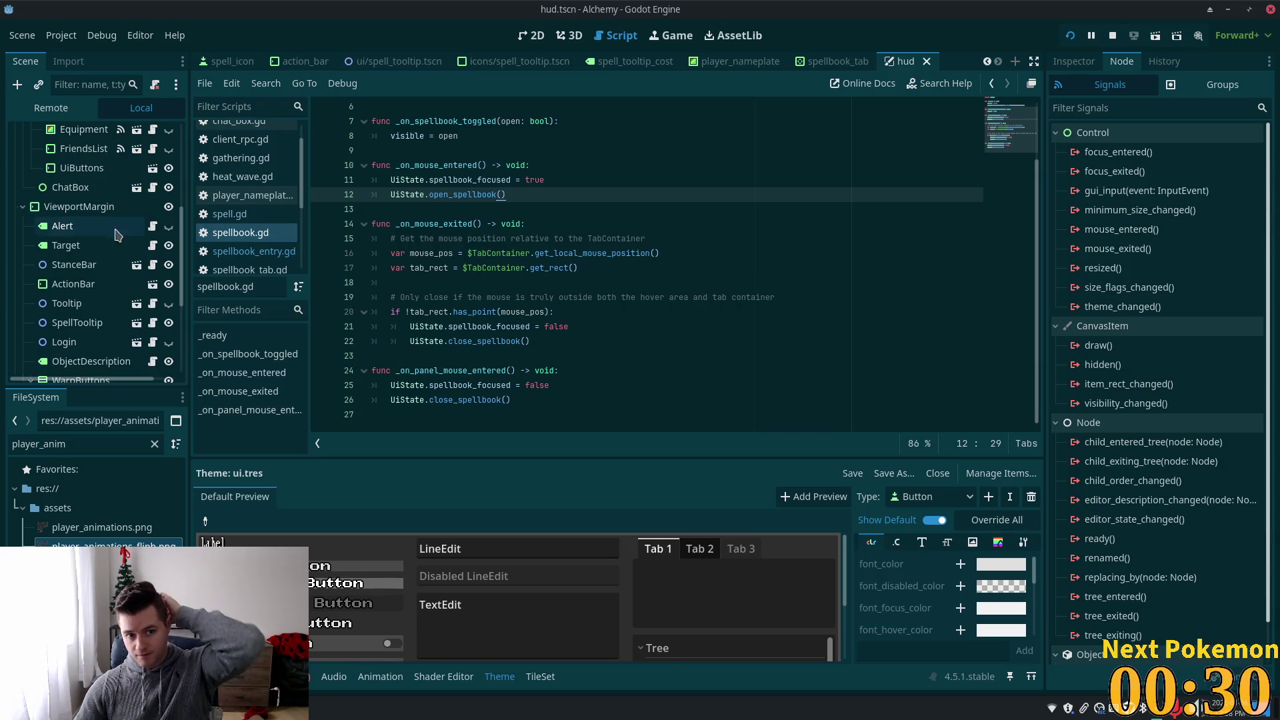
scroll(87, 280, up, 1)
click(79, 238)
click(77, 353)
click(75, 256)
scroll(80, 260, up, 2)
click(82, 203)
scroll(89, 237, up, 4)
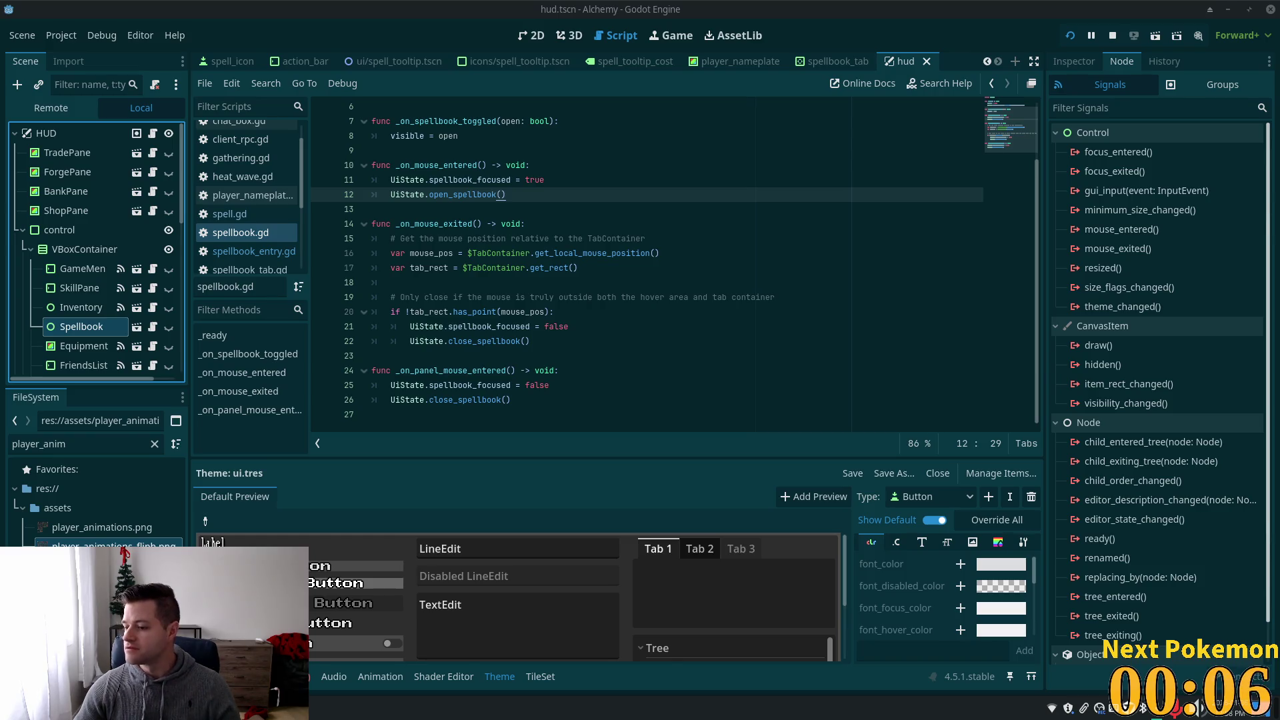
click(585, 312)
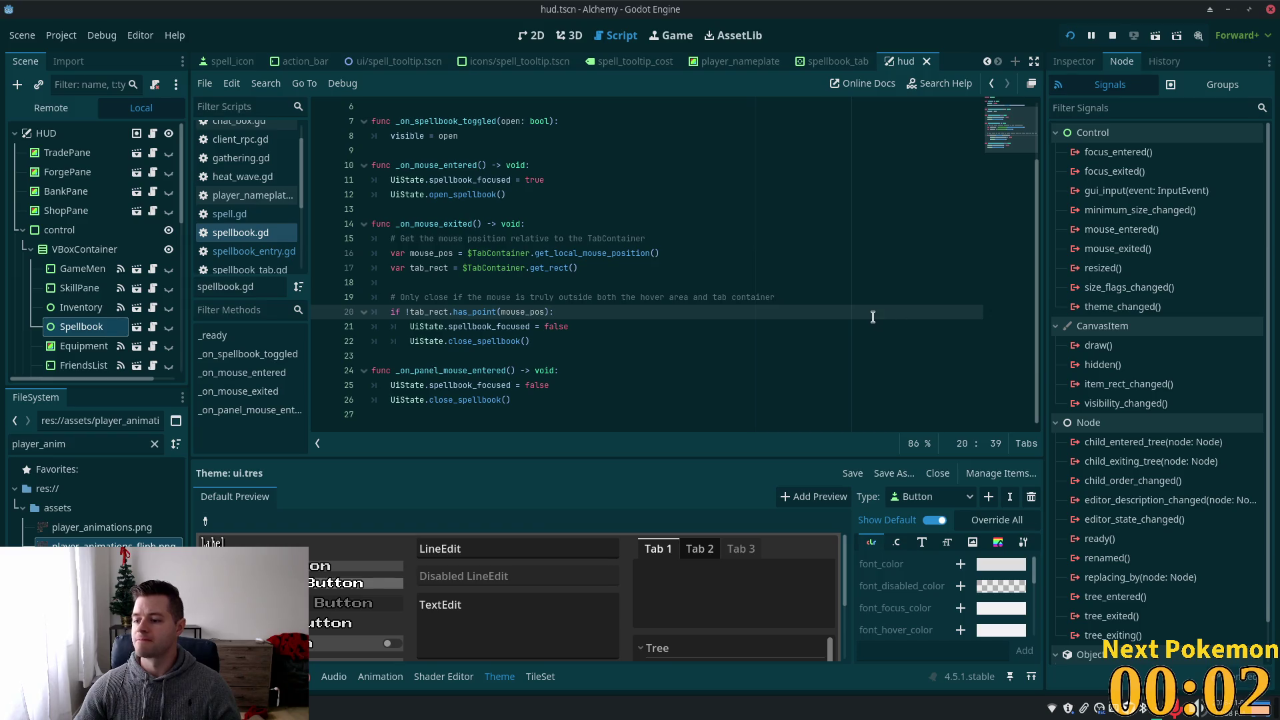
click(533, 234)
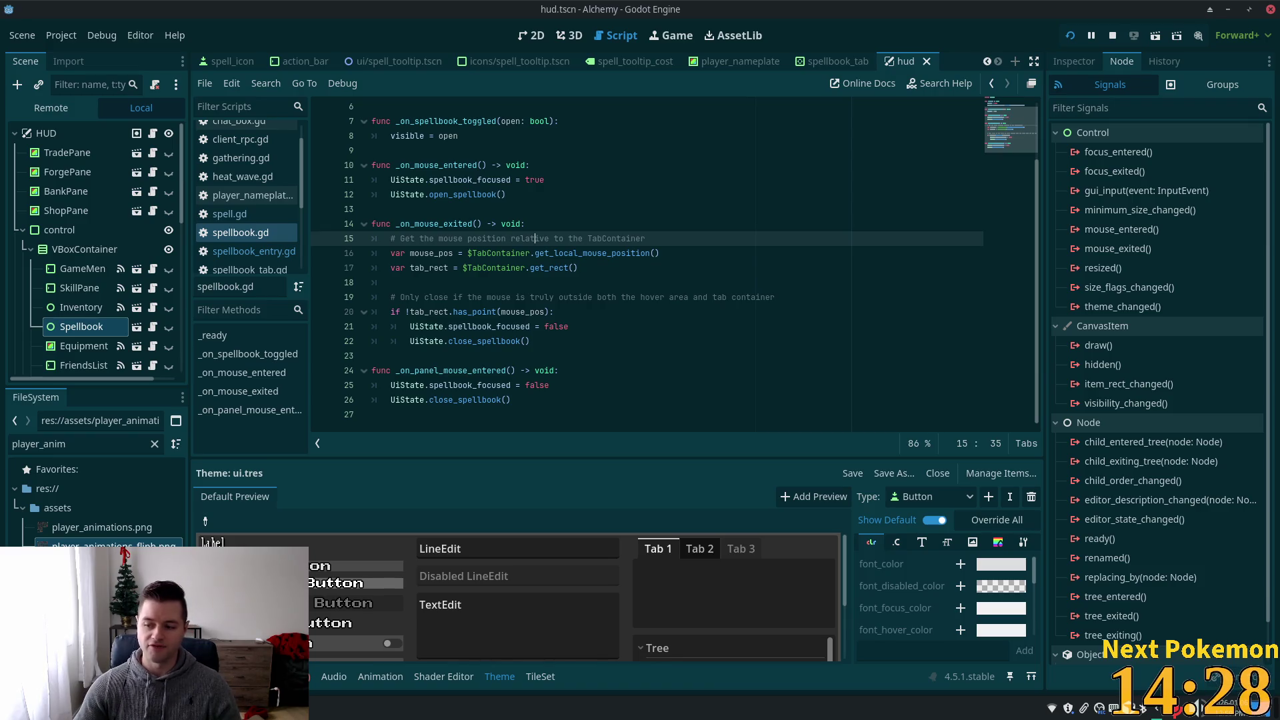
- Inspect the ShopPane, TradePane and BankPane nodes in the hud scene
click(736, 296)
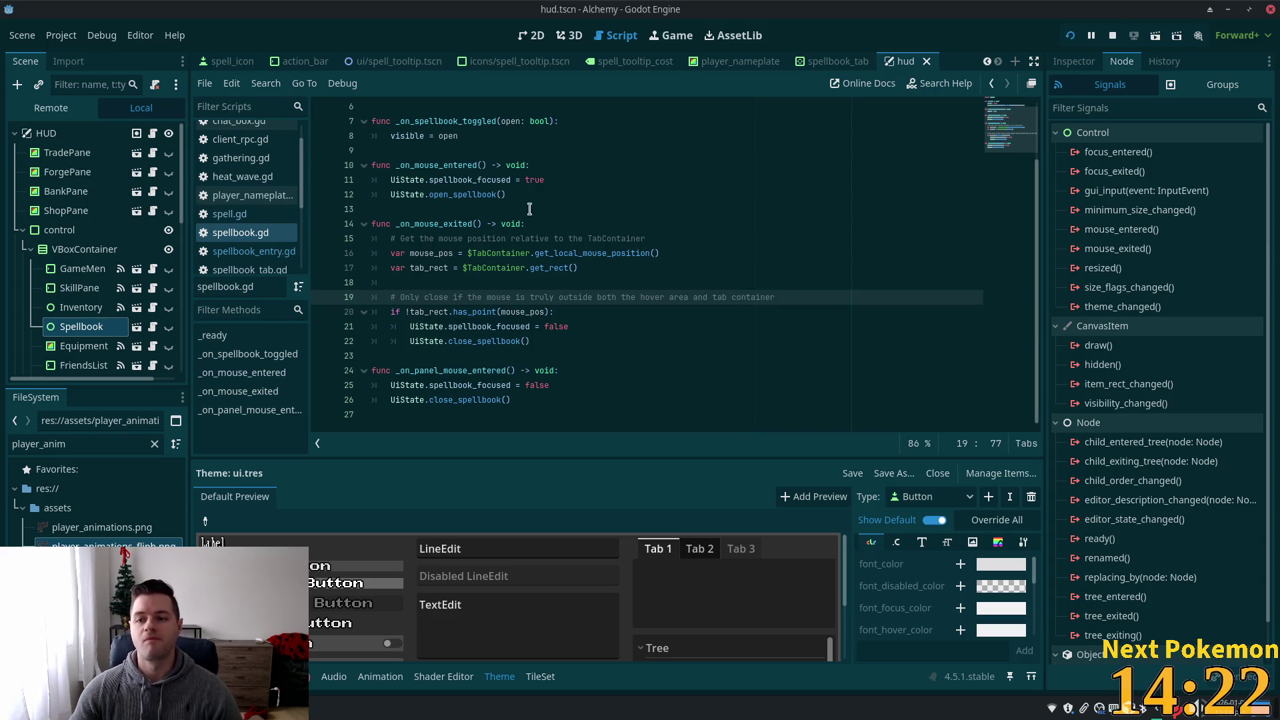
click(69, 212)
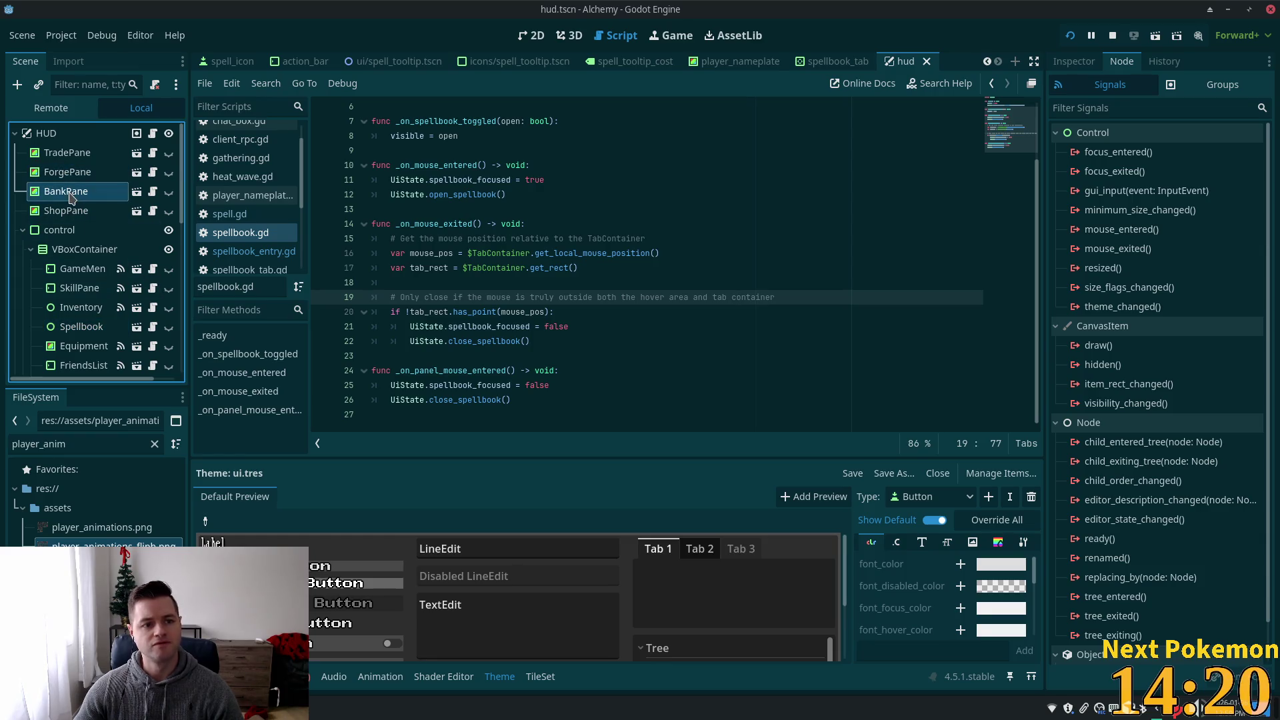
click(66, 152)
click(66, 191)
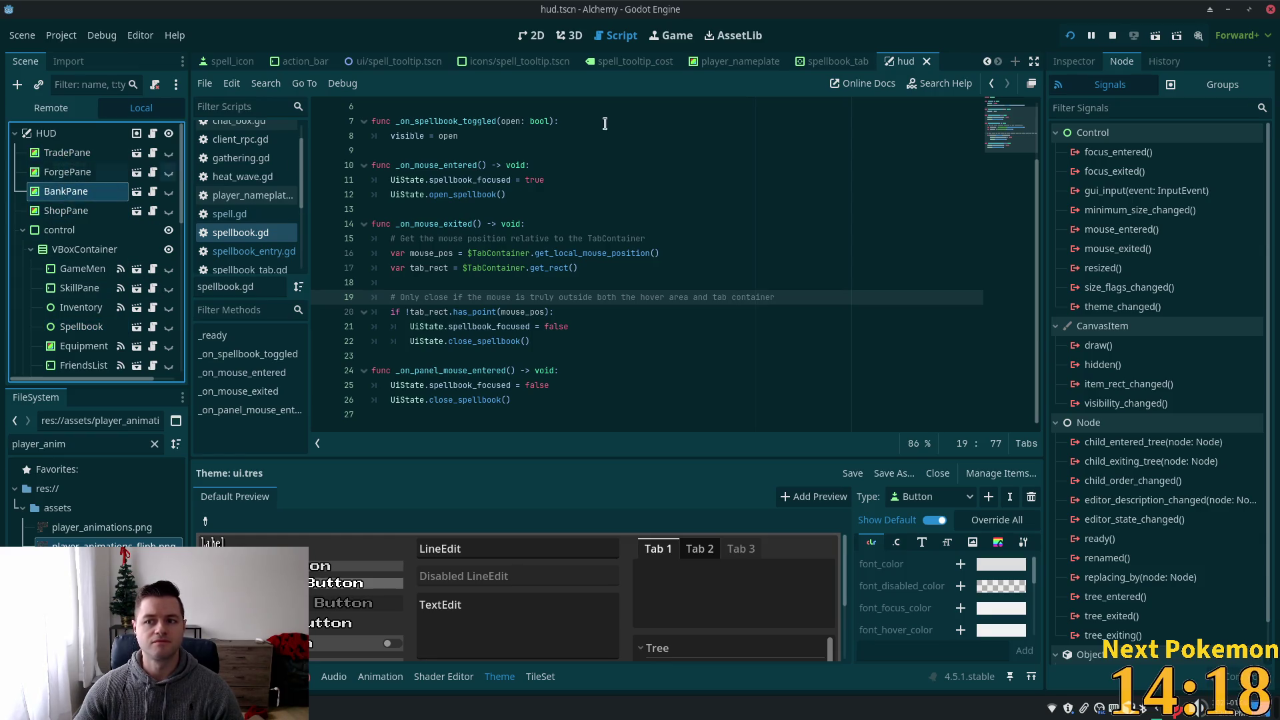
click(1073, 61)
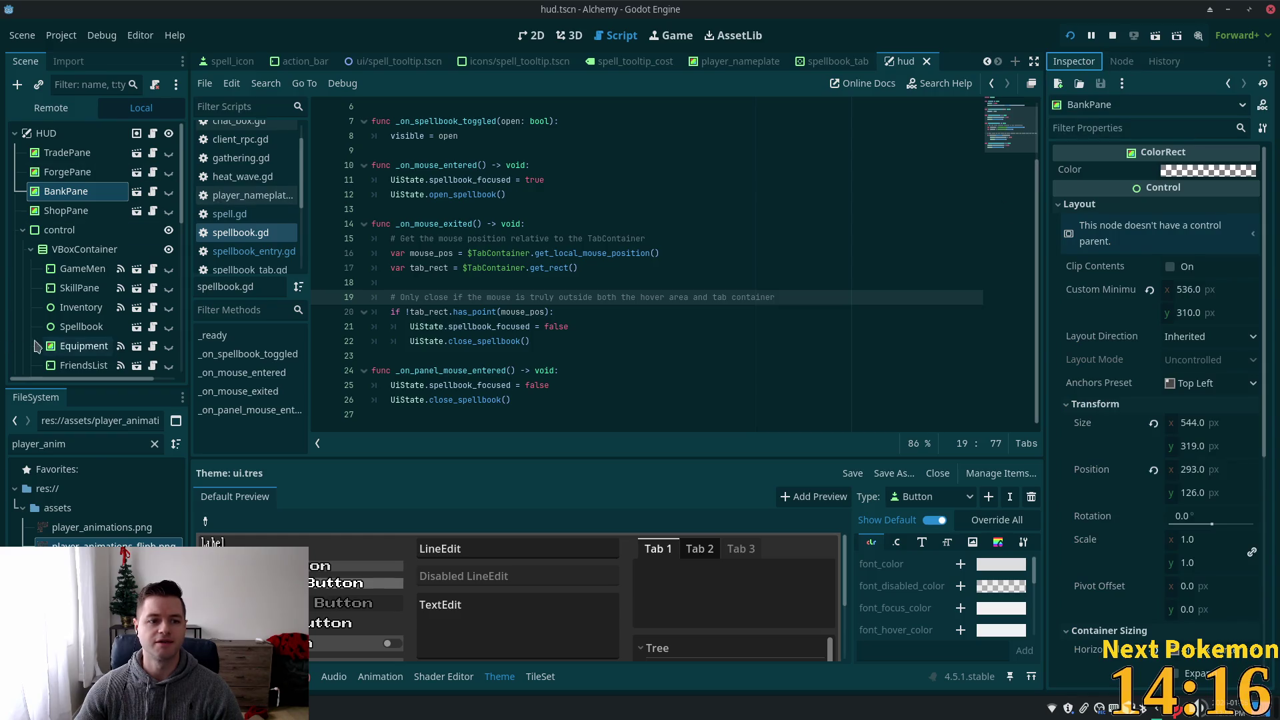
- Check the Spellbook node's signals, then open the ui_buttons scene in the editor
click(107, 328)
click(1122, 62)
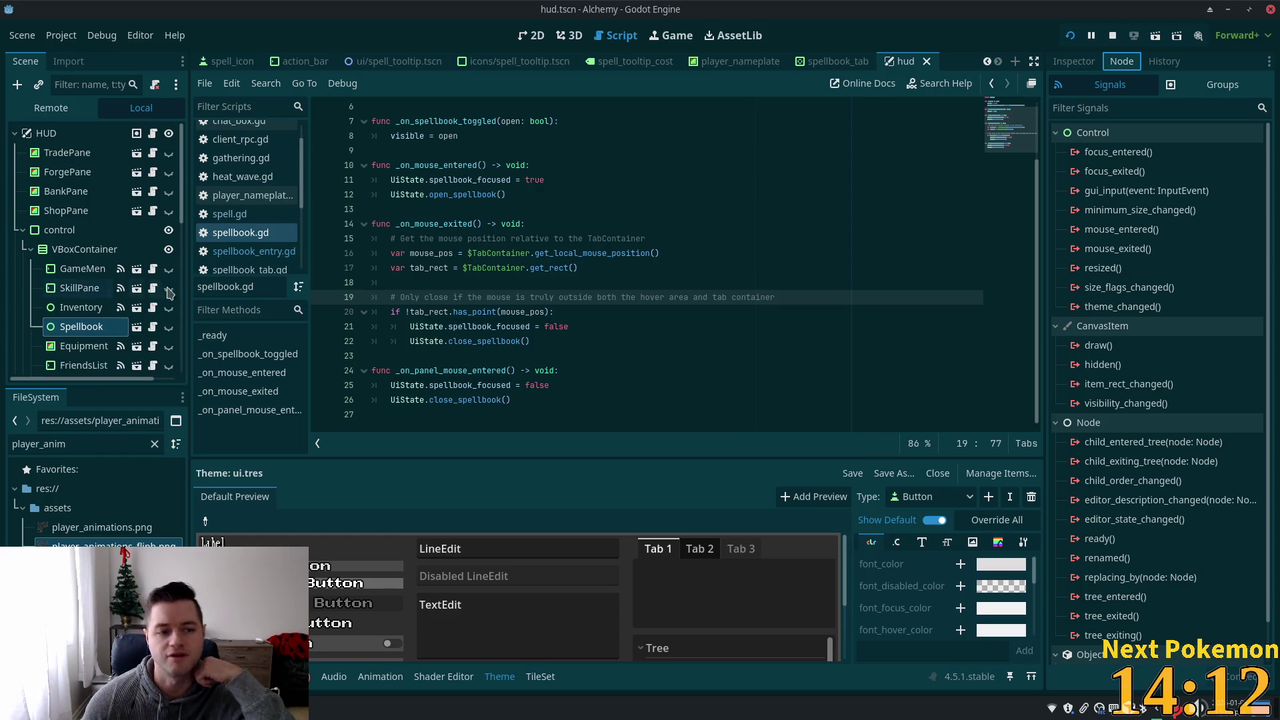
click(57, 229)
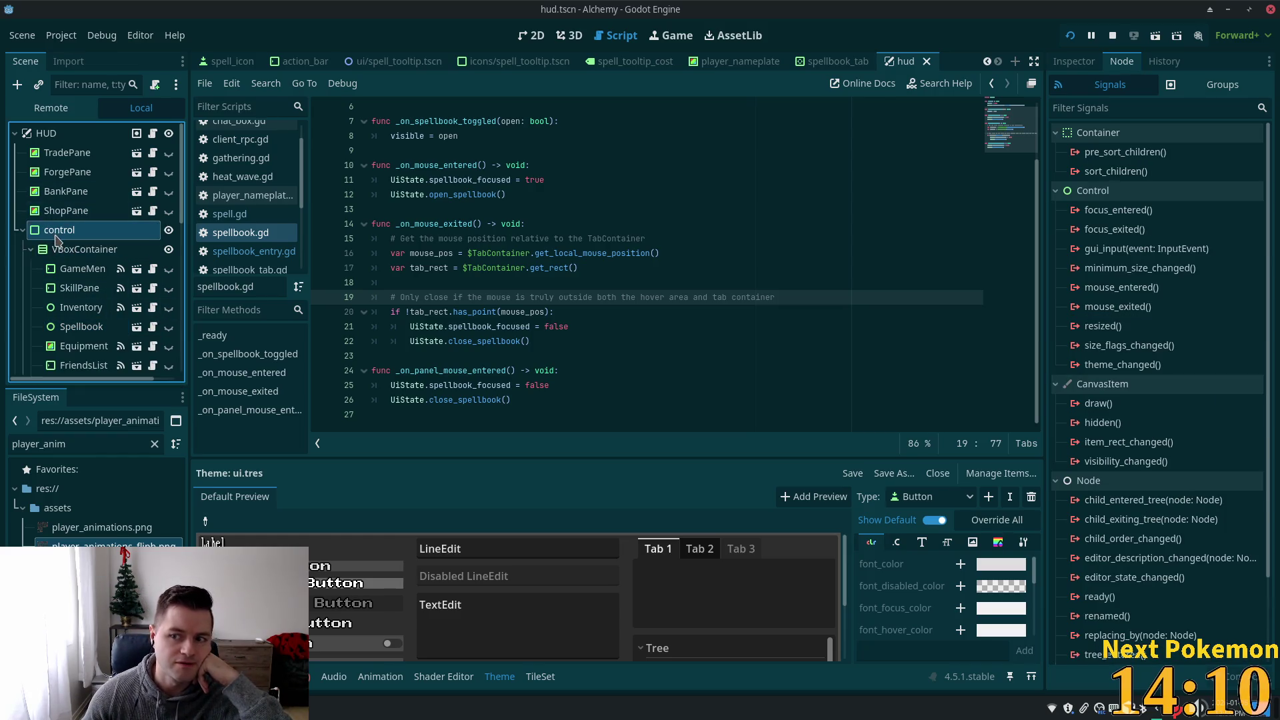
scroll(97, 322, down, 1)
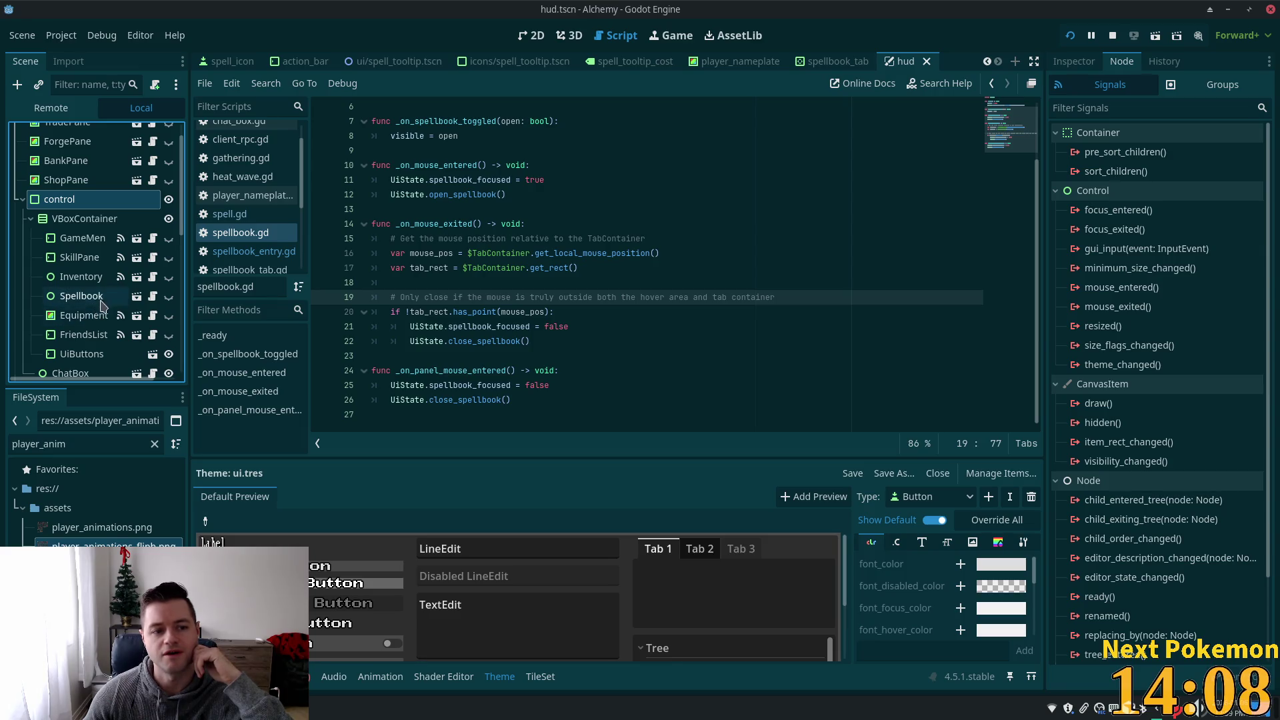
click(107, 298)
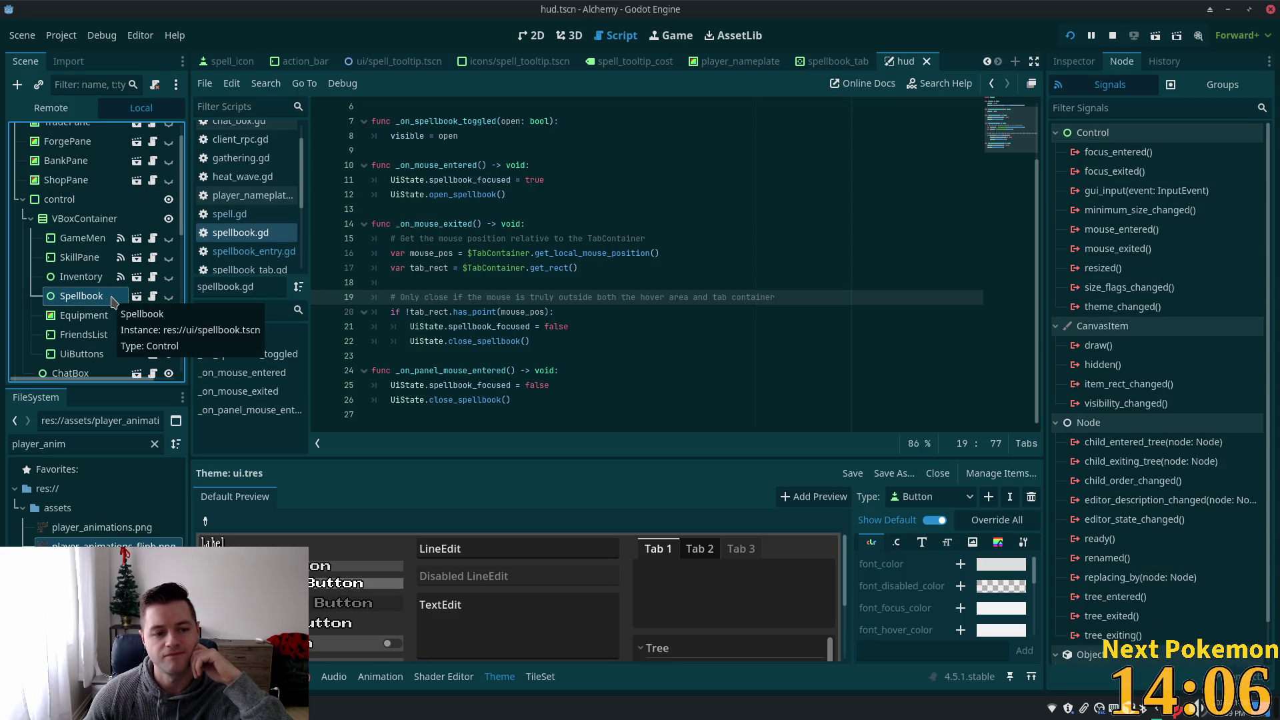
scroll(150, 316, down, 3)
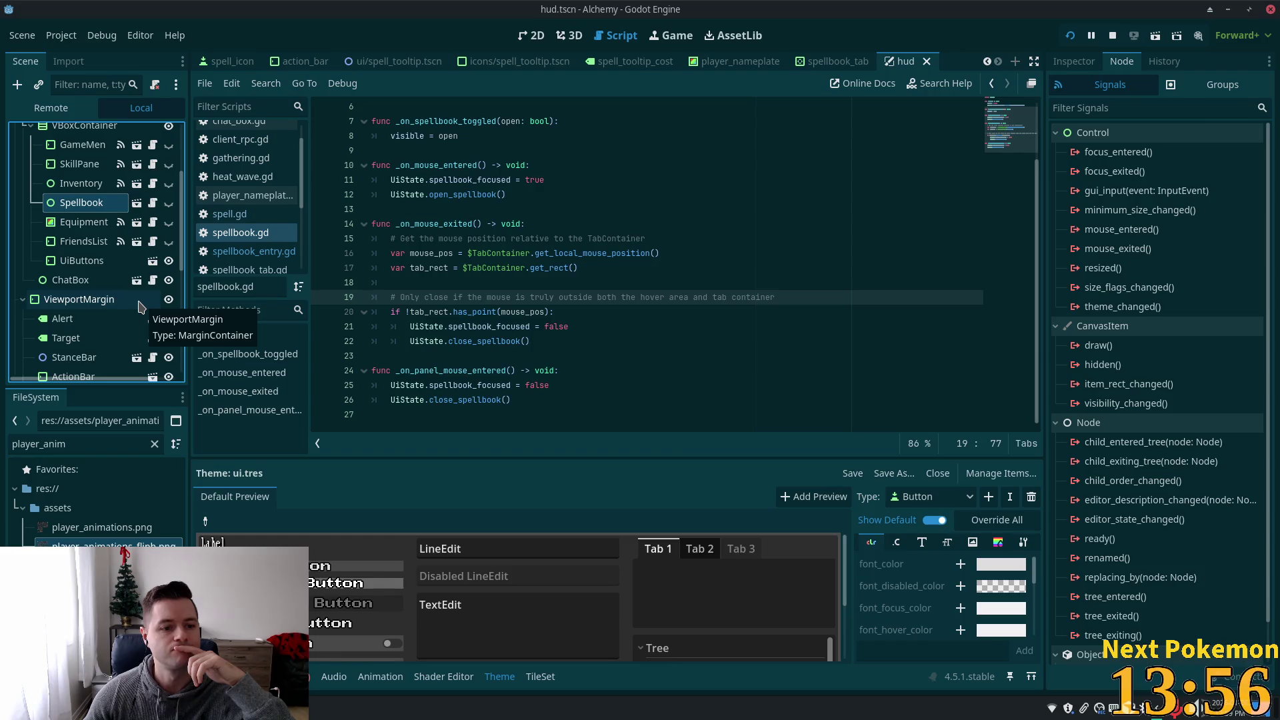
scroll(110, 287, down, 5)
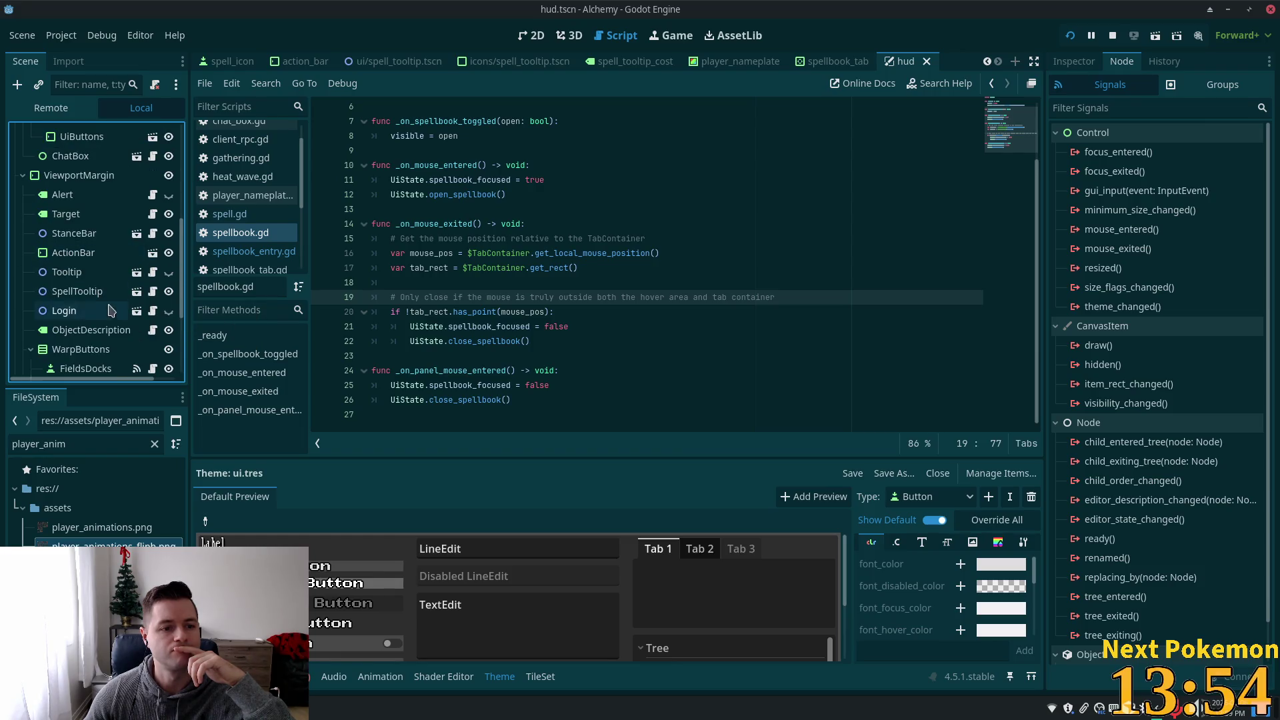
scroll(100, 227, down, 3)
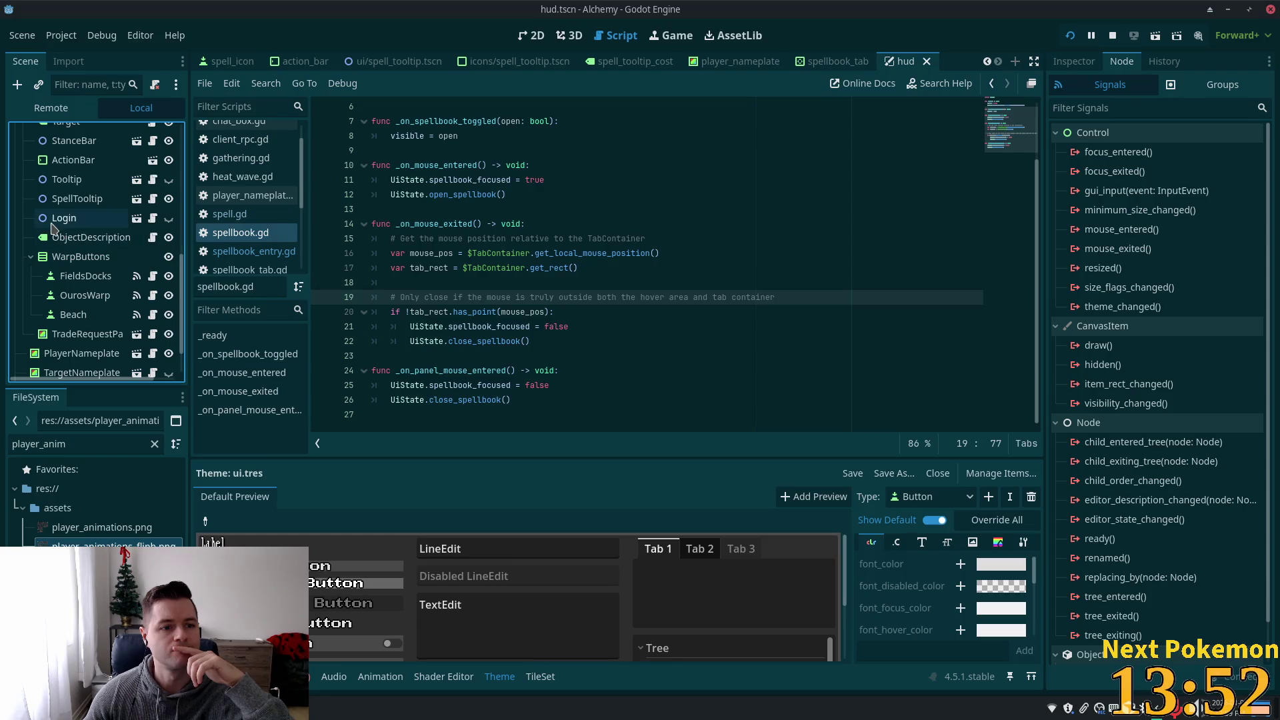
scroll(86, 266, down, 2)
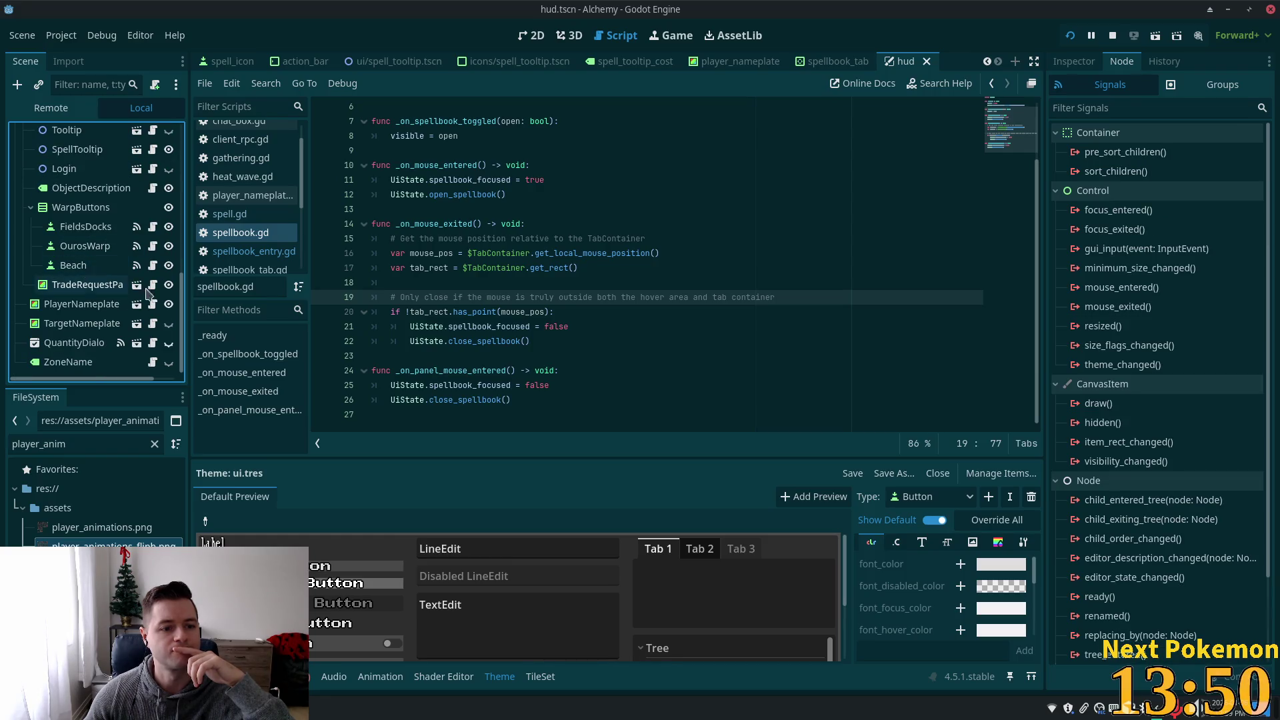
scroll(181, 226, up, 10)
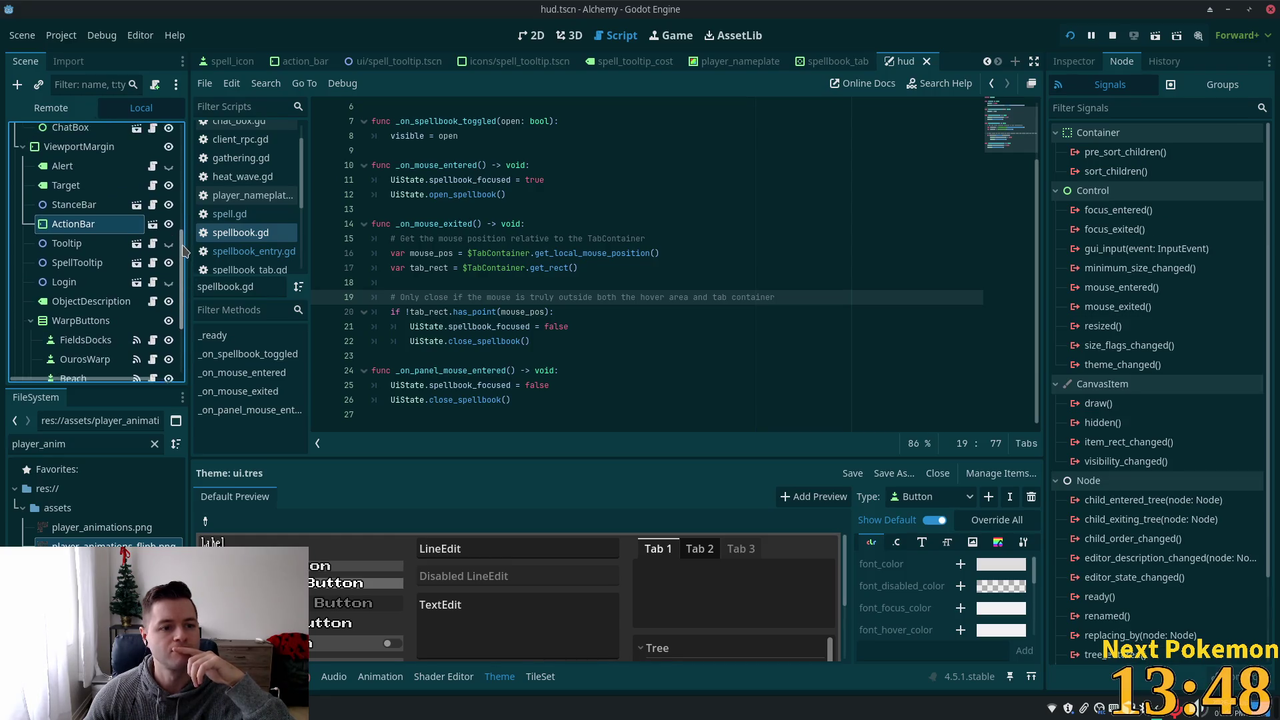
scroll(186, 174, up, 3)
scroll(187, 168, up, 2)
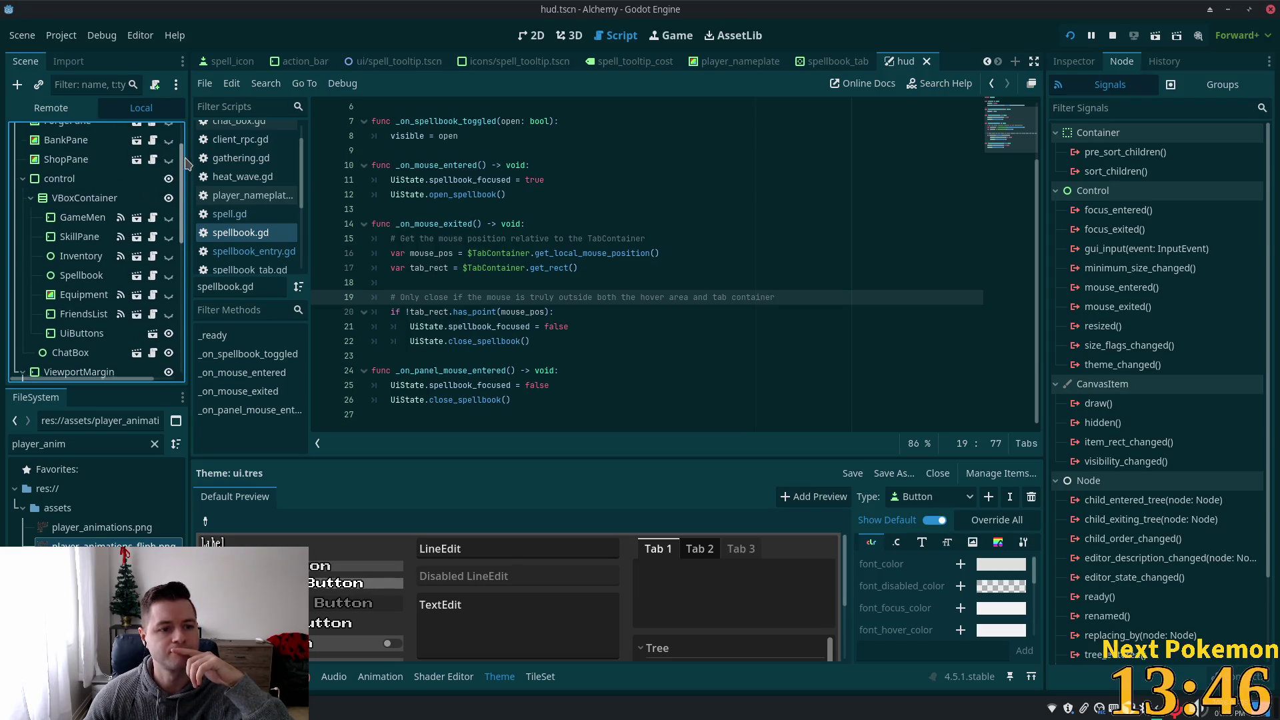
scroll(186, 193, down, 4)
scroll(187, 180, up, 3)
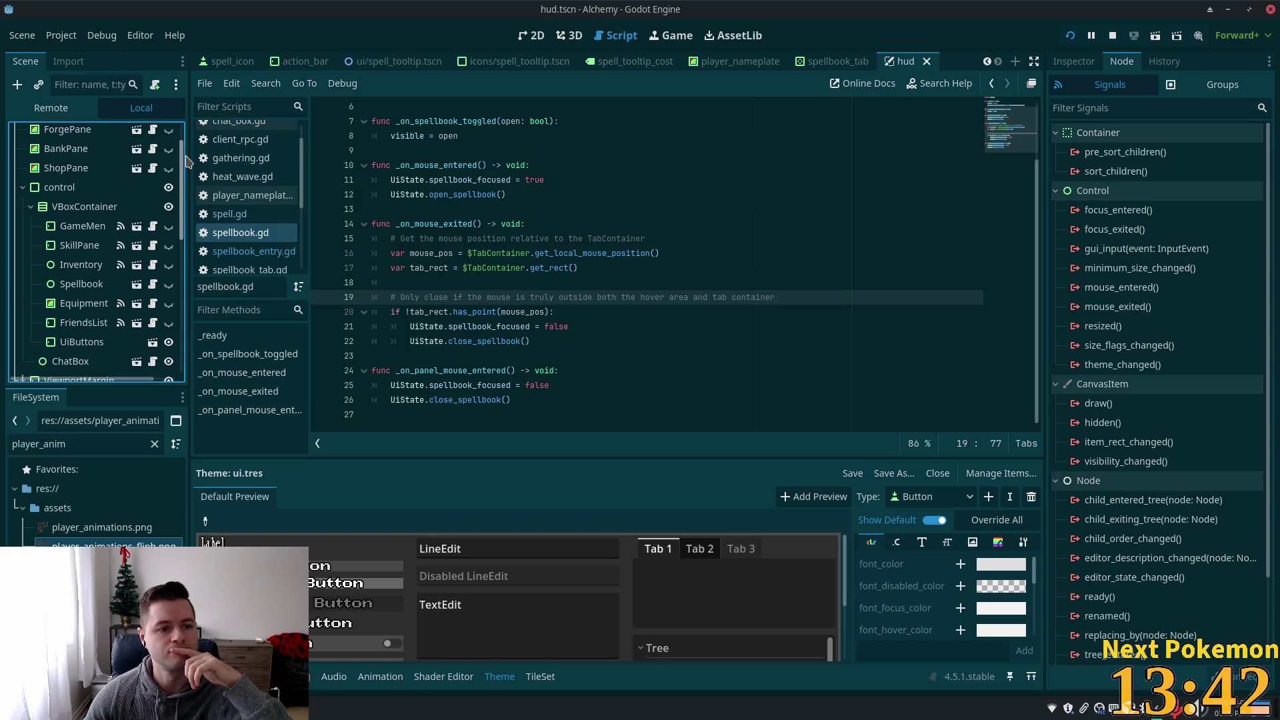
scroll(187, 161, up, 1)
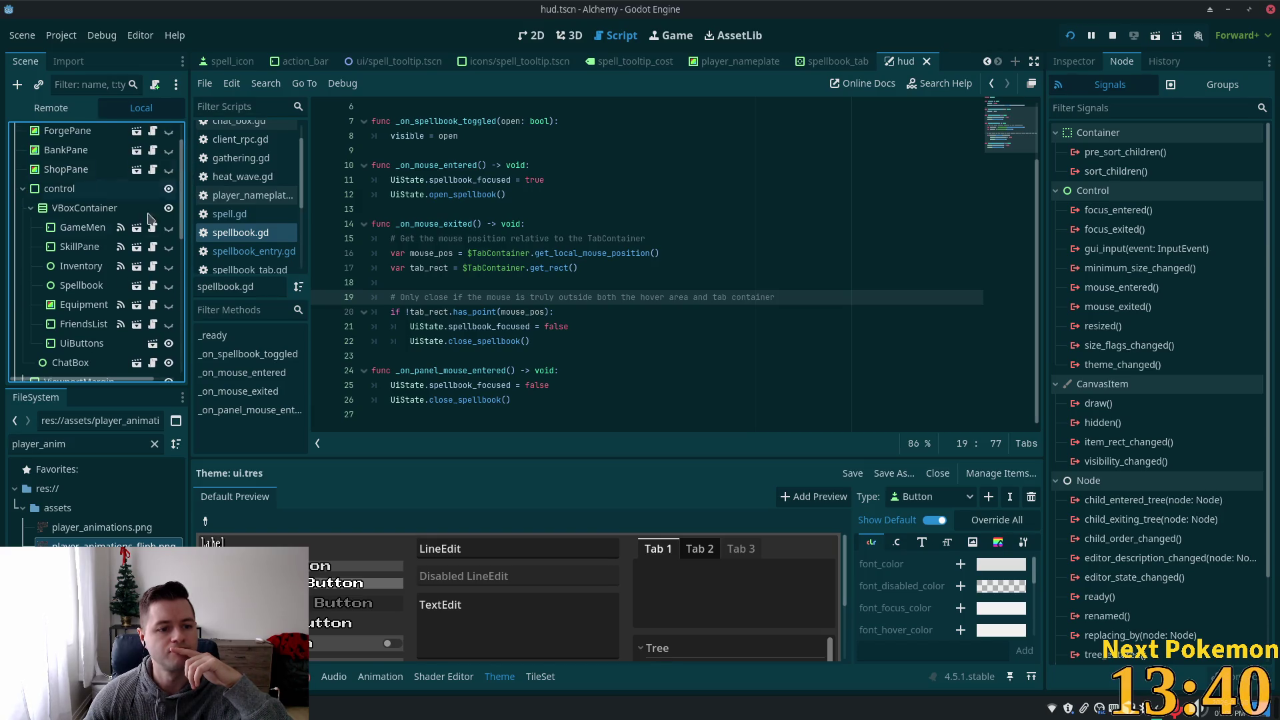
click(152, 342)
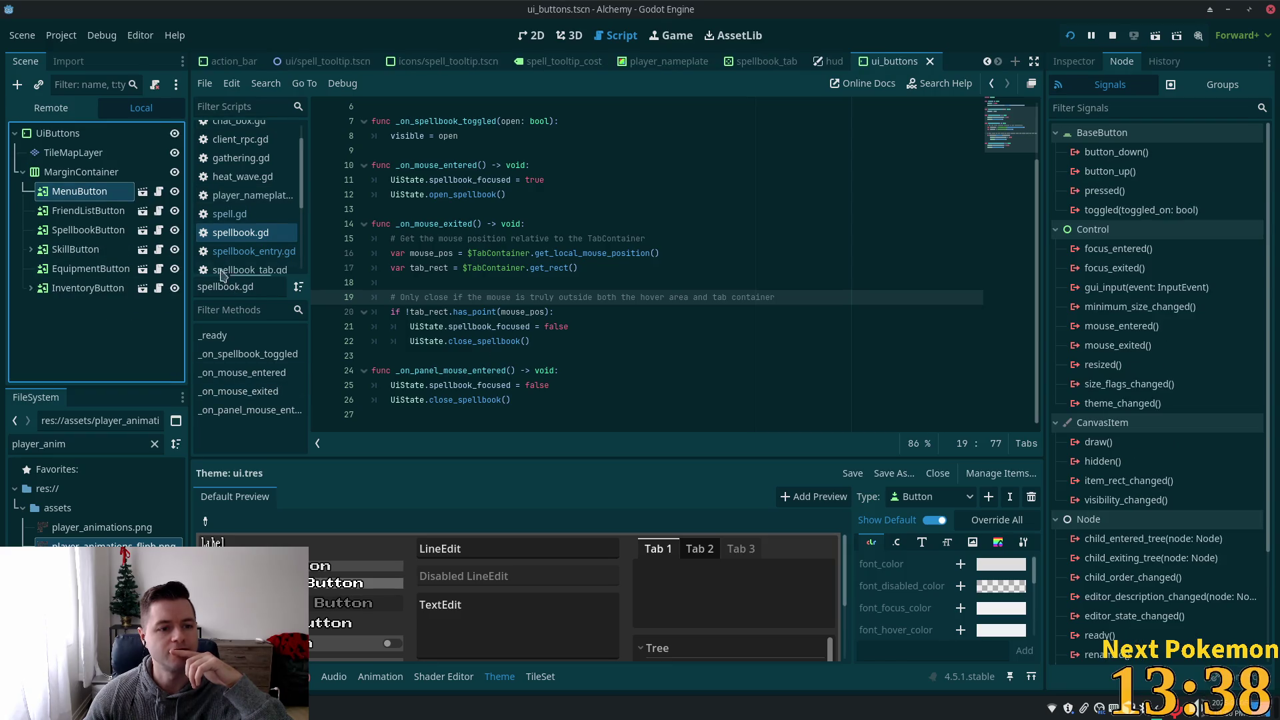
- Inspect SpellbookButton, open its spellbook_button scene, and select the Area2D node
click(118, 237)
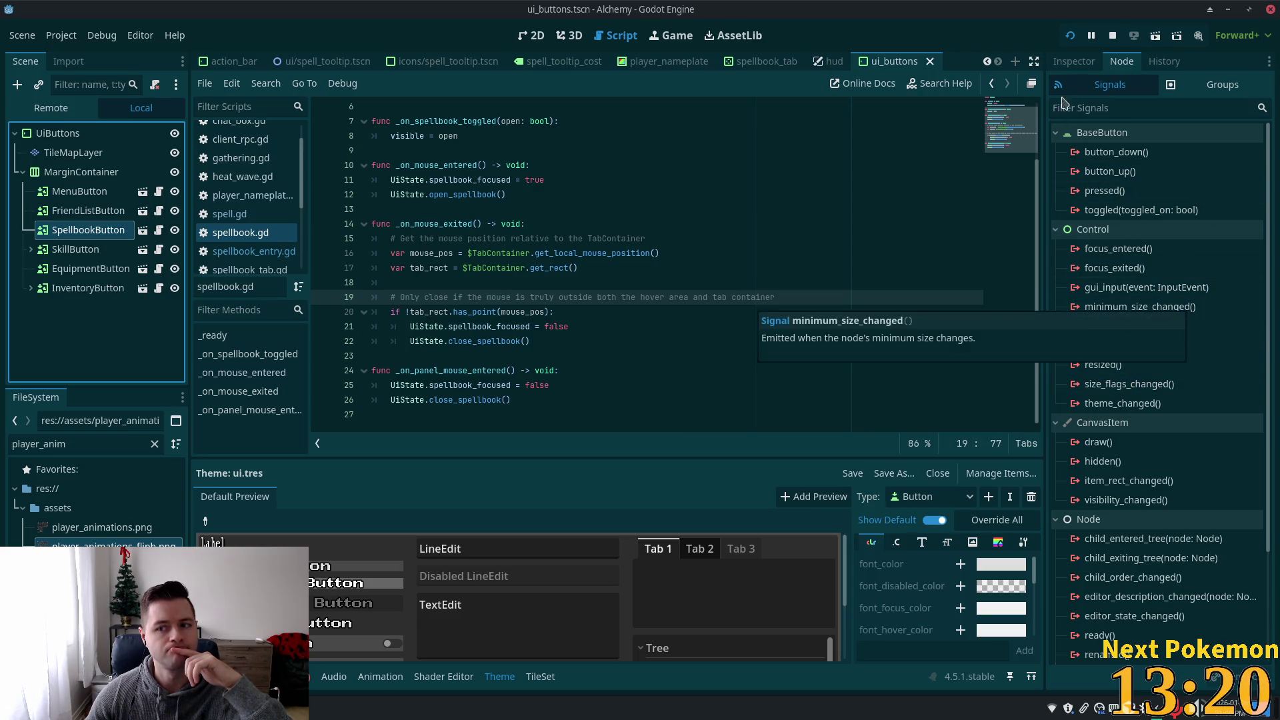
click(1074, 62)
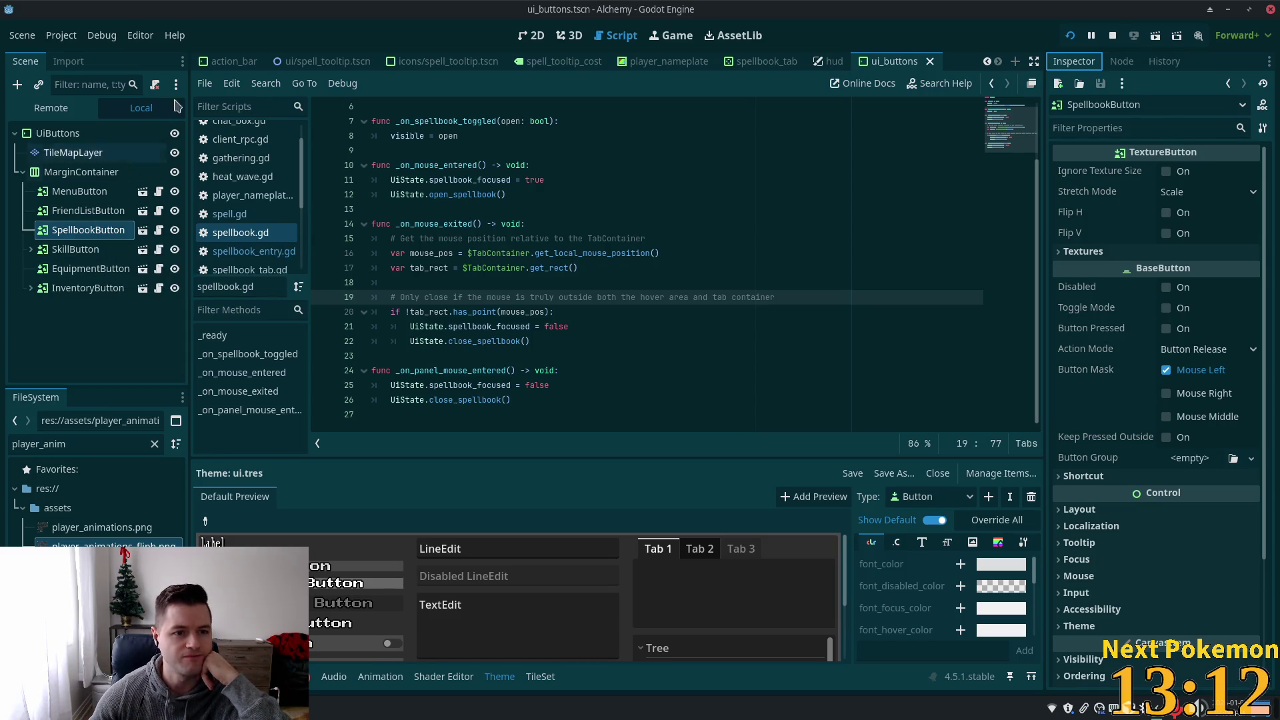
click(56, 138)
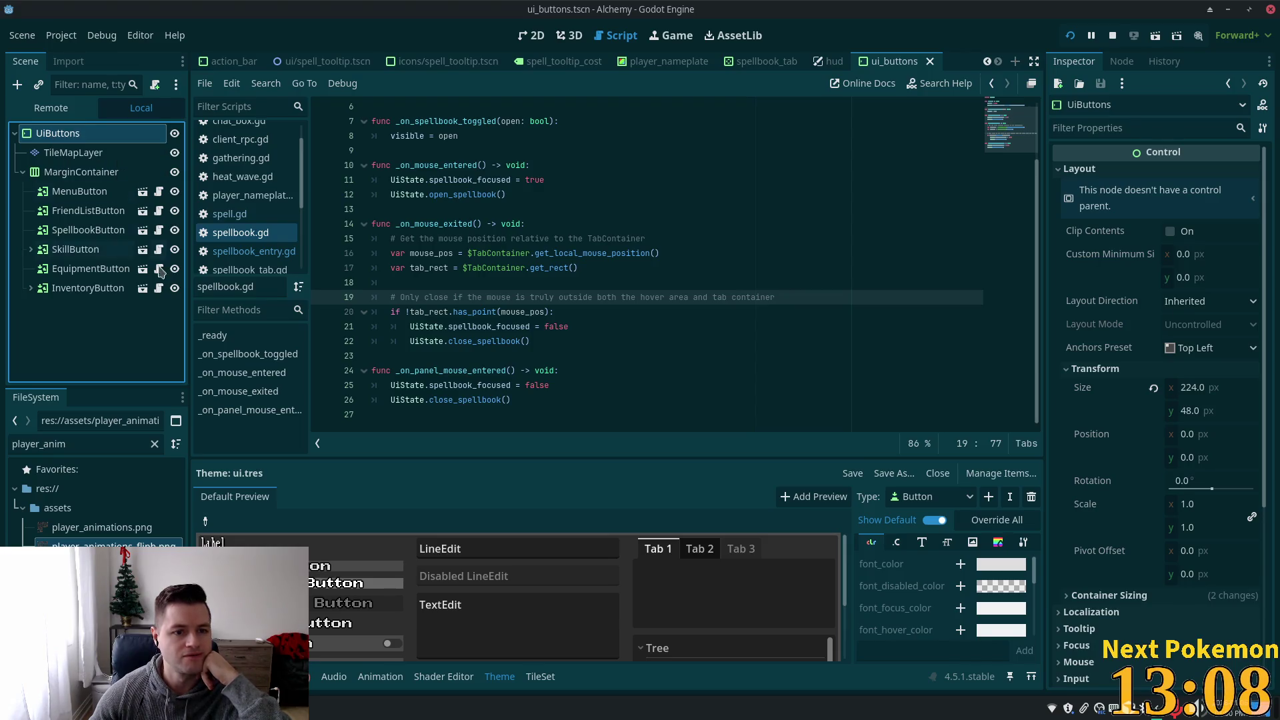
click(90, 229)
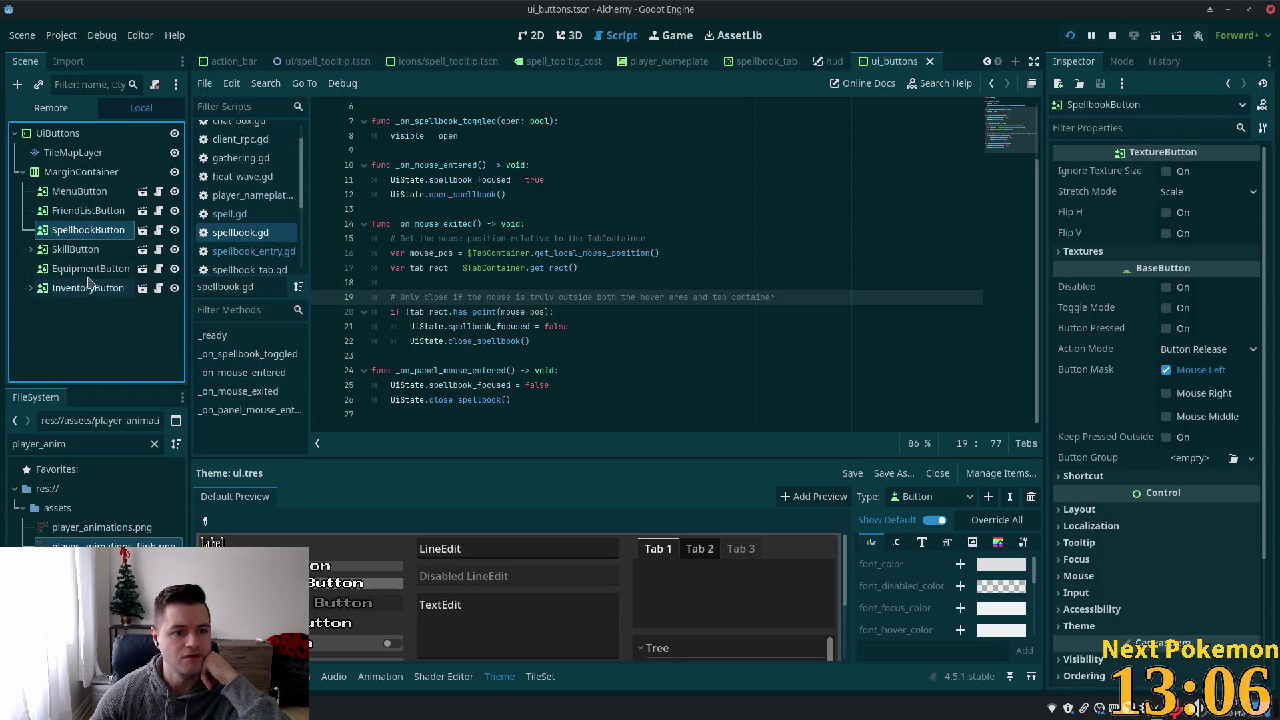
click(142, 230)
click(112, 157)
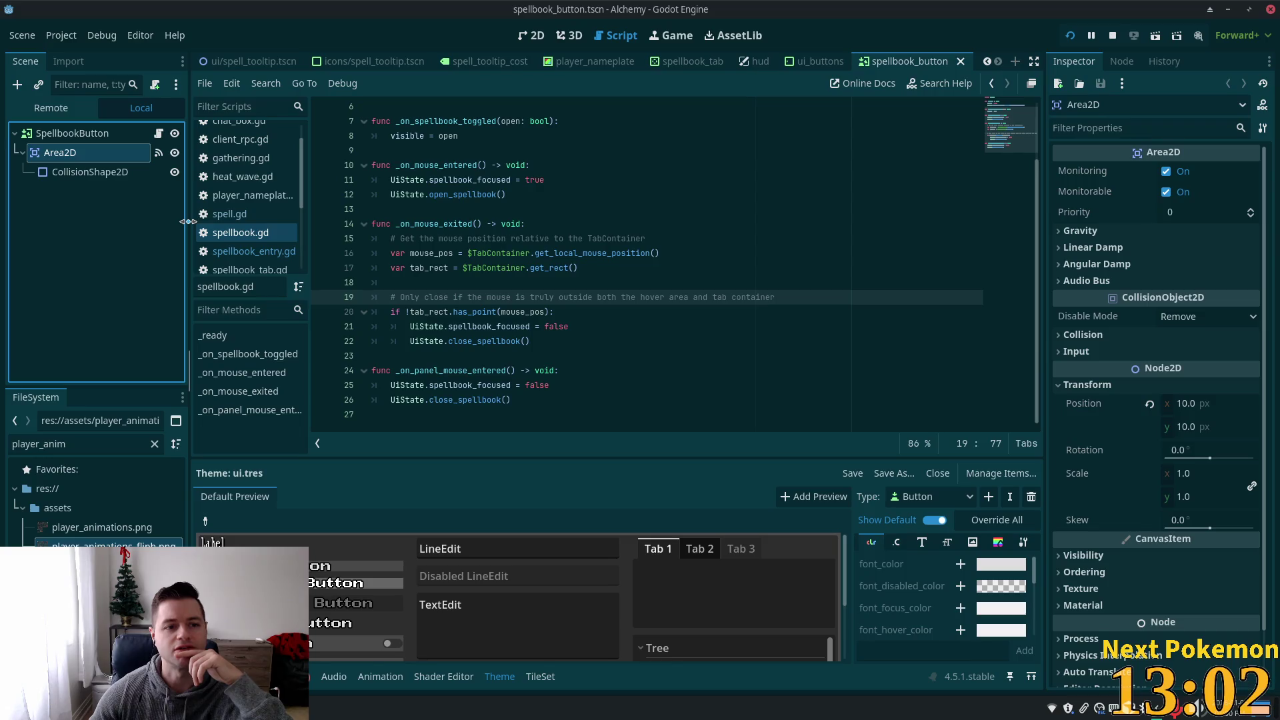
- Check the Area2D's mouse enter/exit signal connections, then switch to the spellbook_tab scene
click(79, 172)
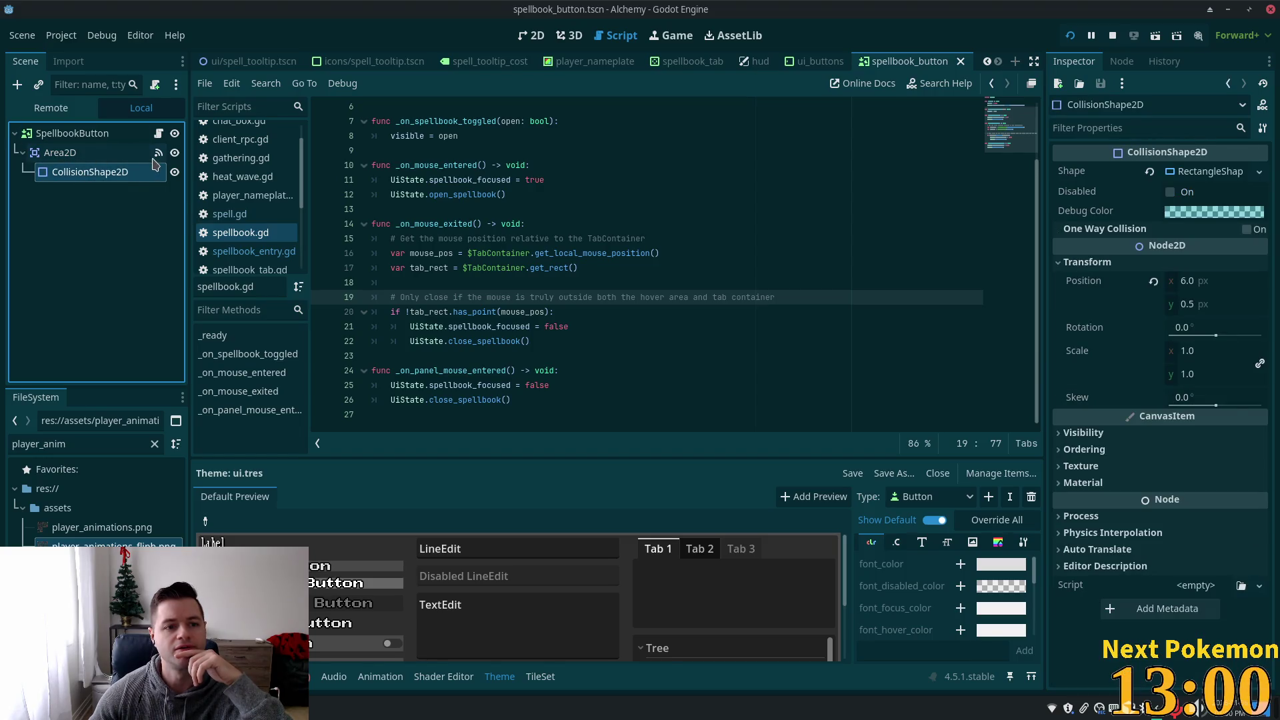
click(102, 154)
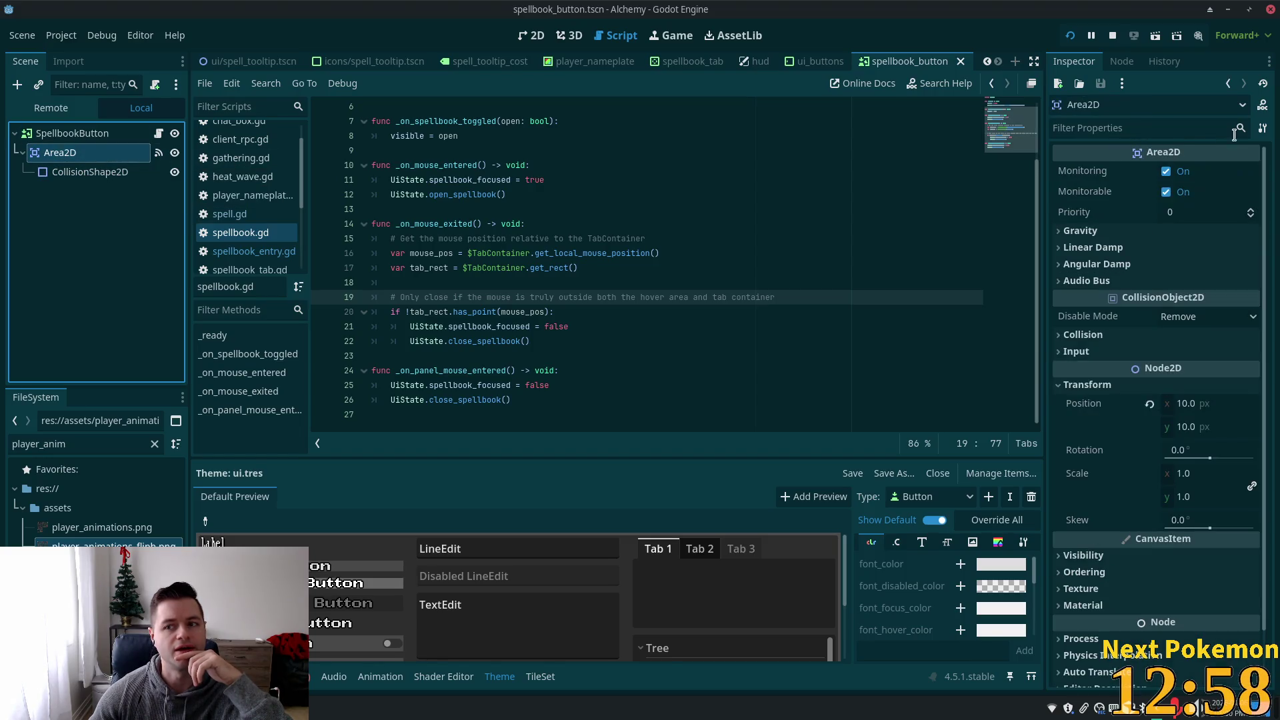
click(1121, 61)
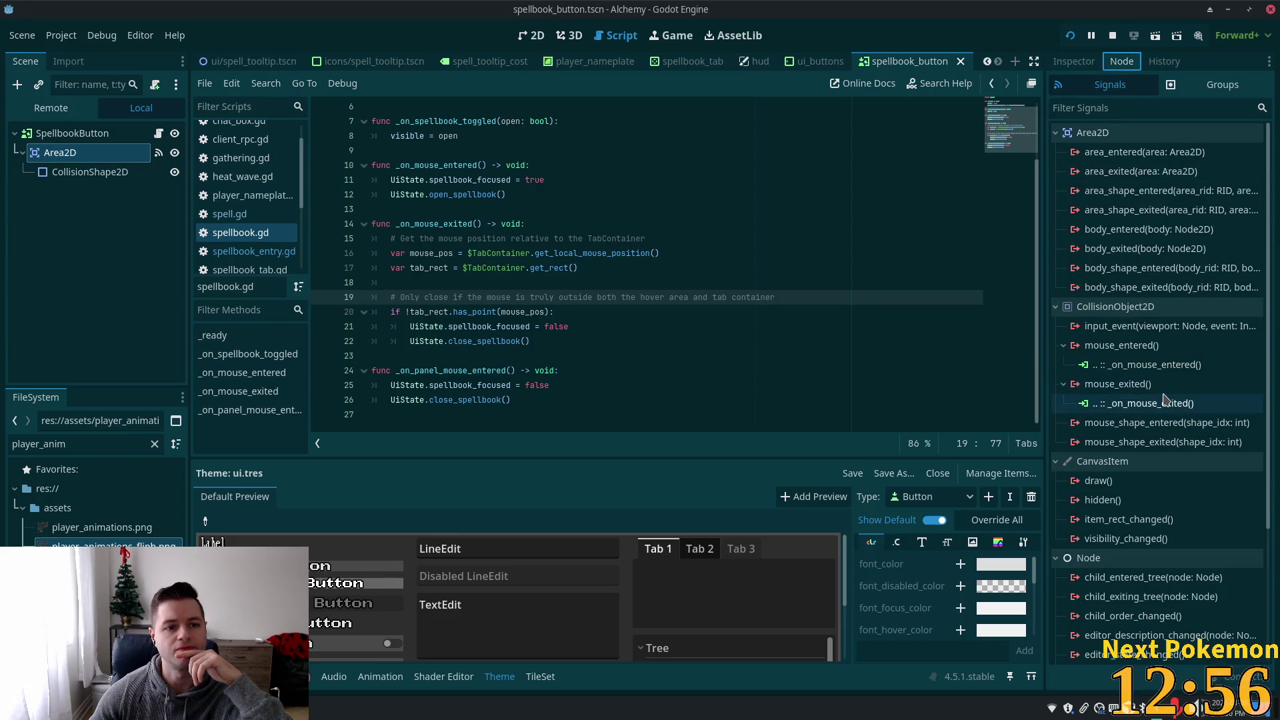
click(670, 62)
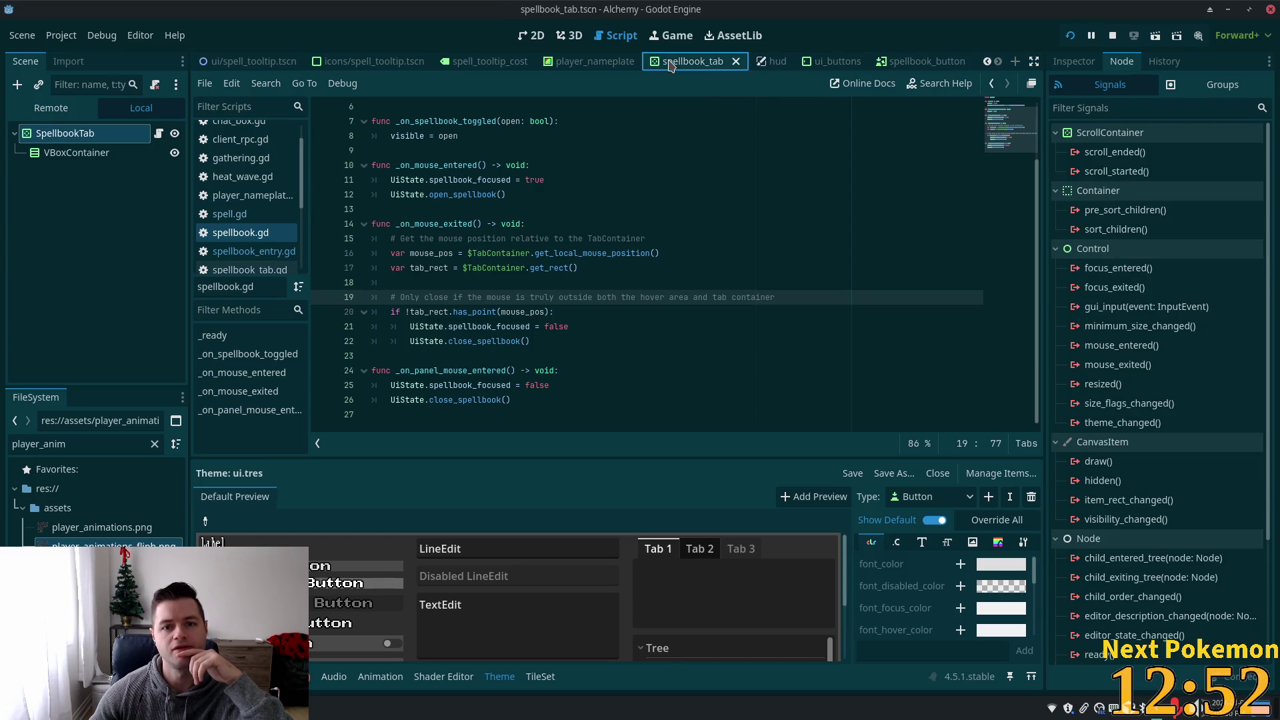
scroll(608, 66, up, 2)
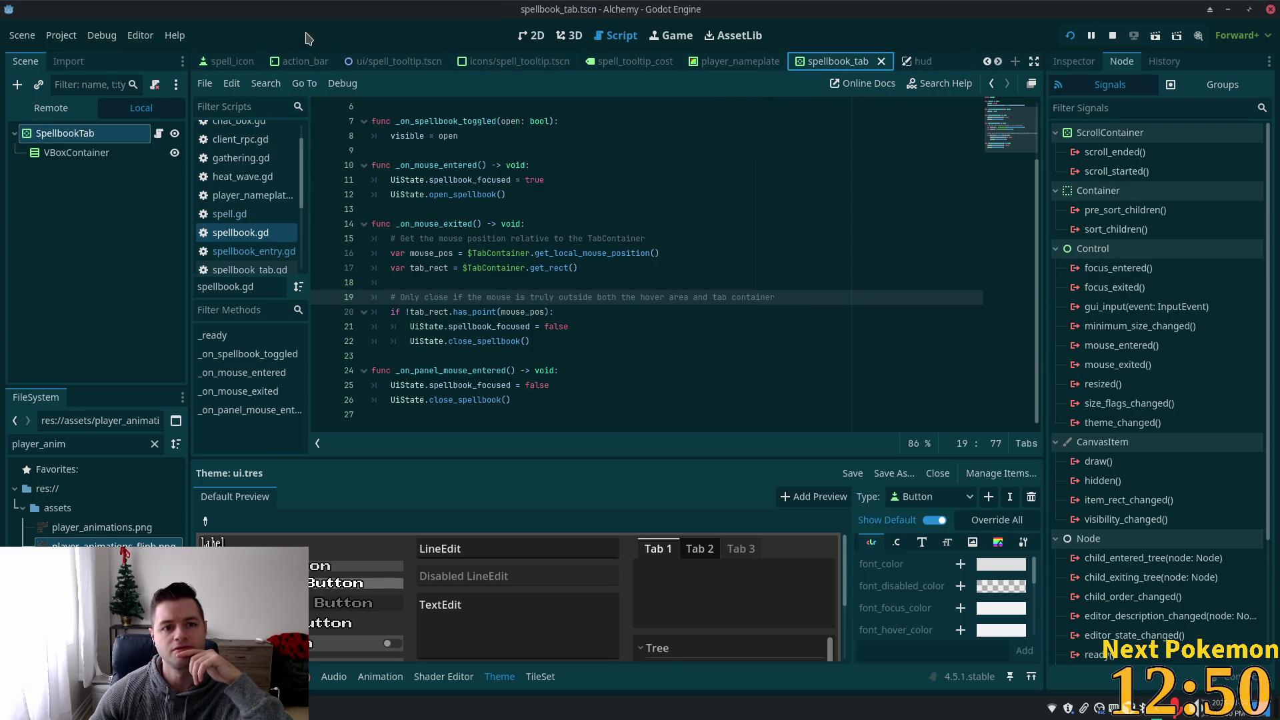
- Scroll the scene tabs and switch to the spellbook.tscn scene
scroll(400, 63, up, 4)
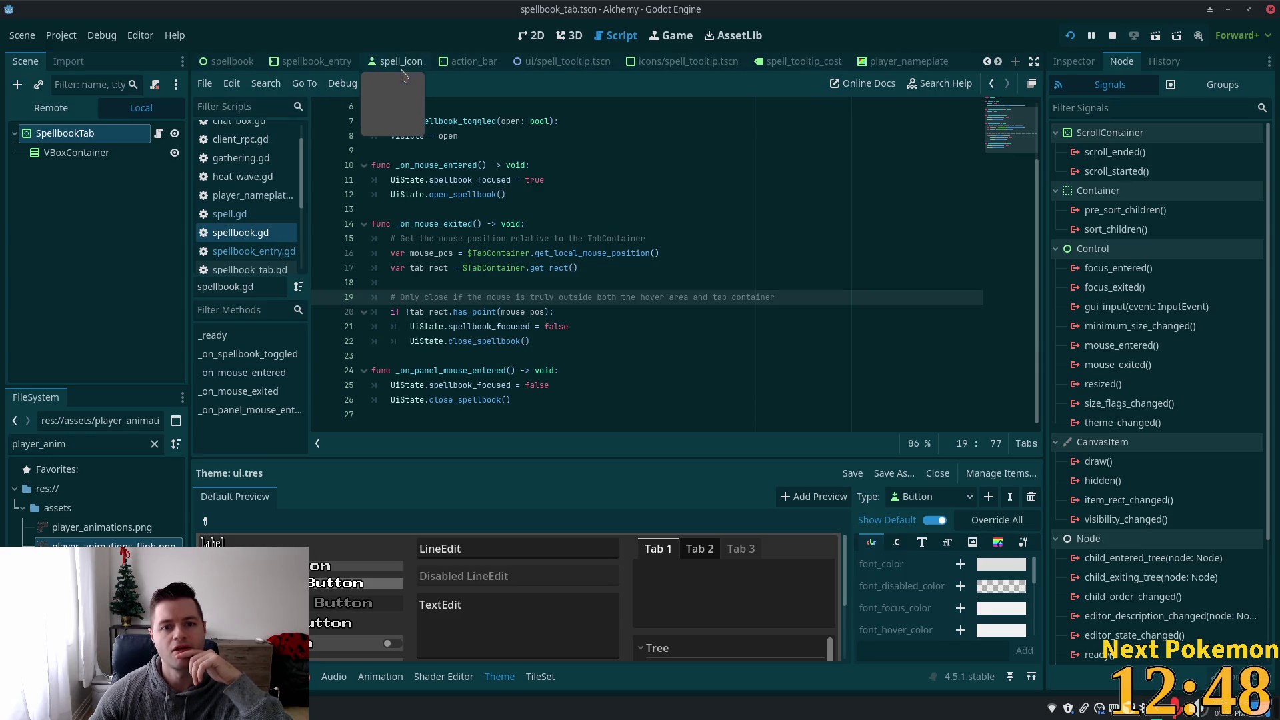
click(414, 63)
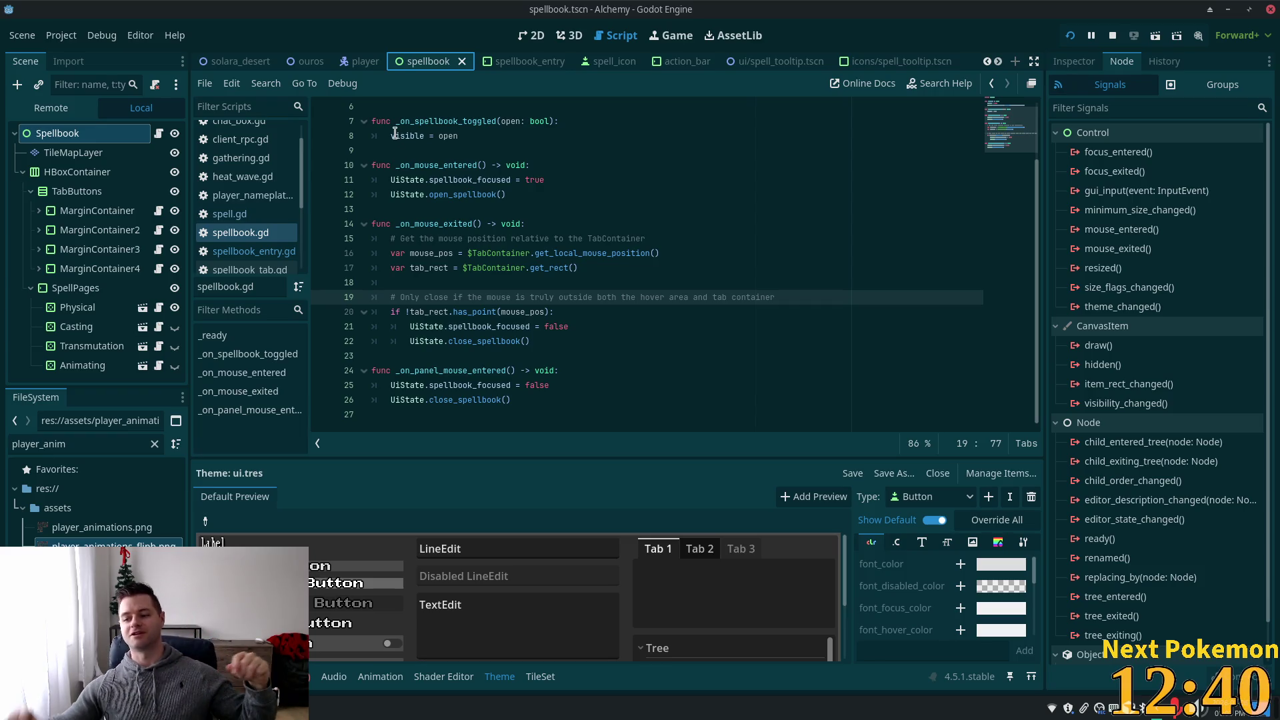
mouse_move(395, 134)
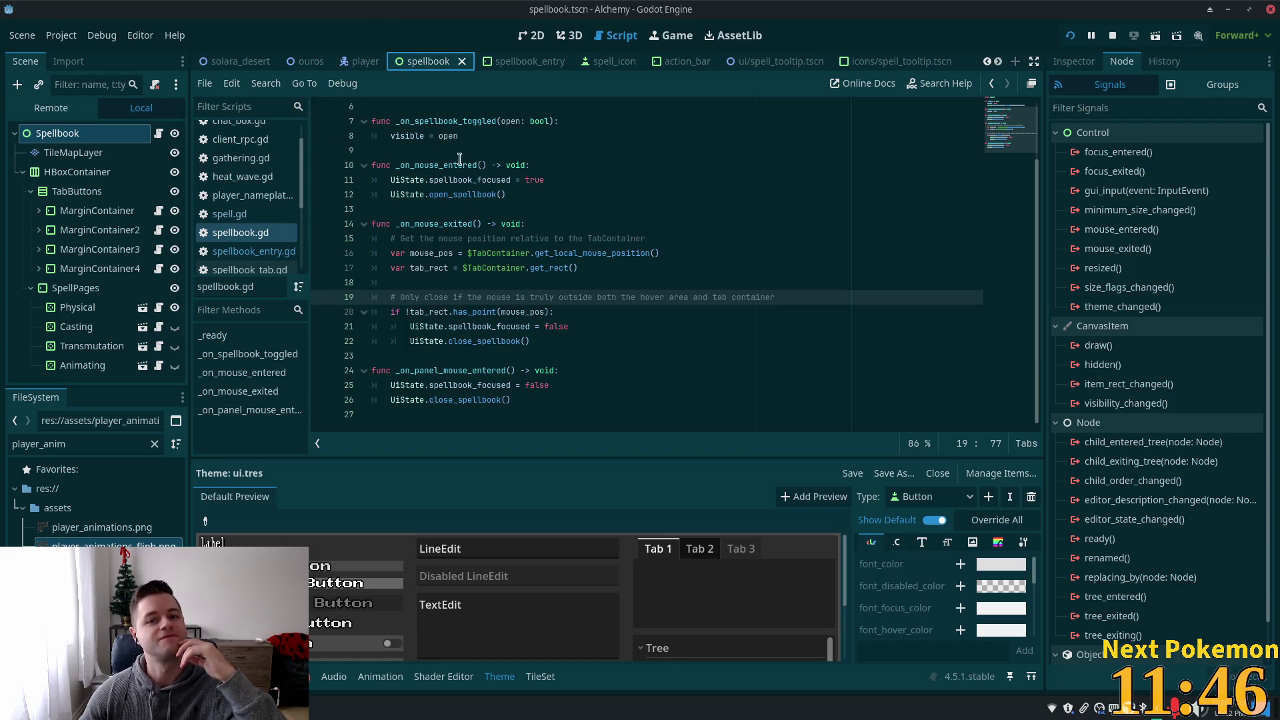
- Switch to hud.tscn and check the Equipment, GameMen and Spellbook nodes' signal connections
scroll(213, 60, up, 1)
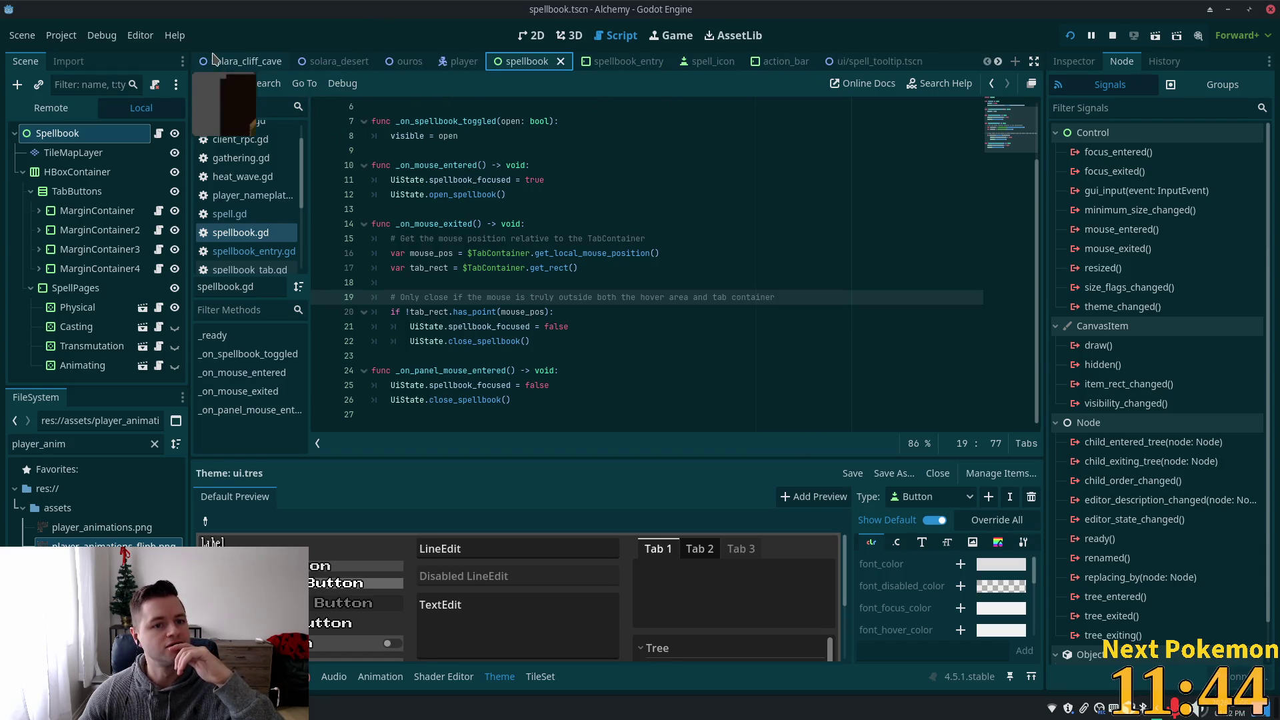
scroll(233, 61, down, 8)
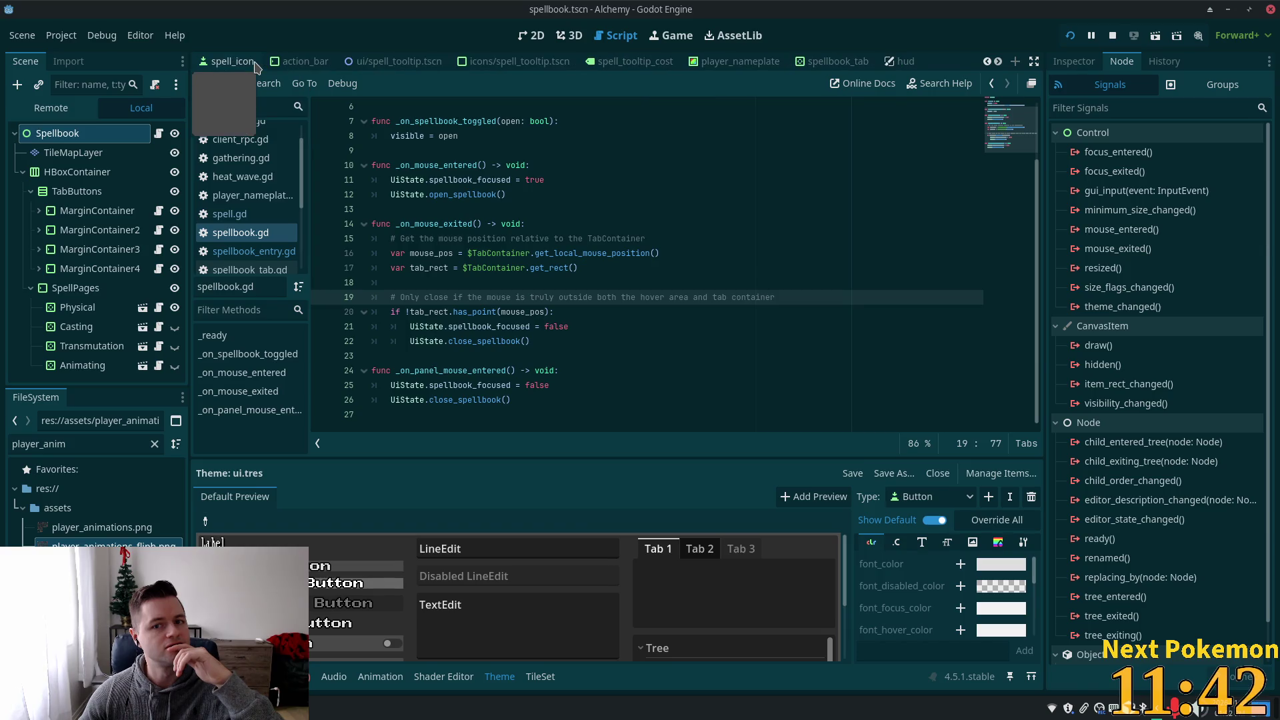
click(756, 61)
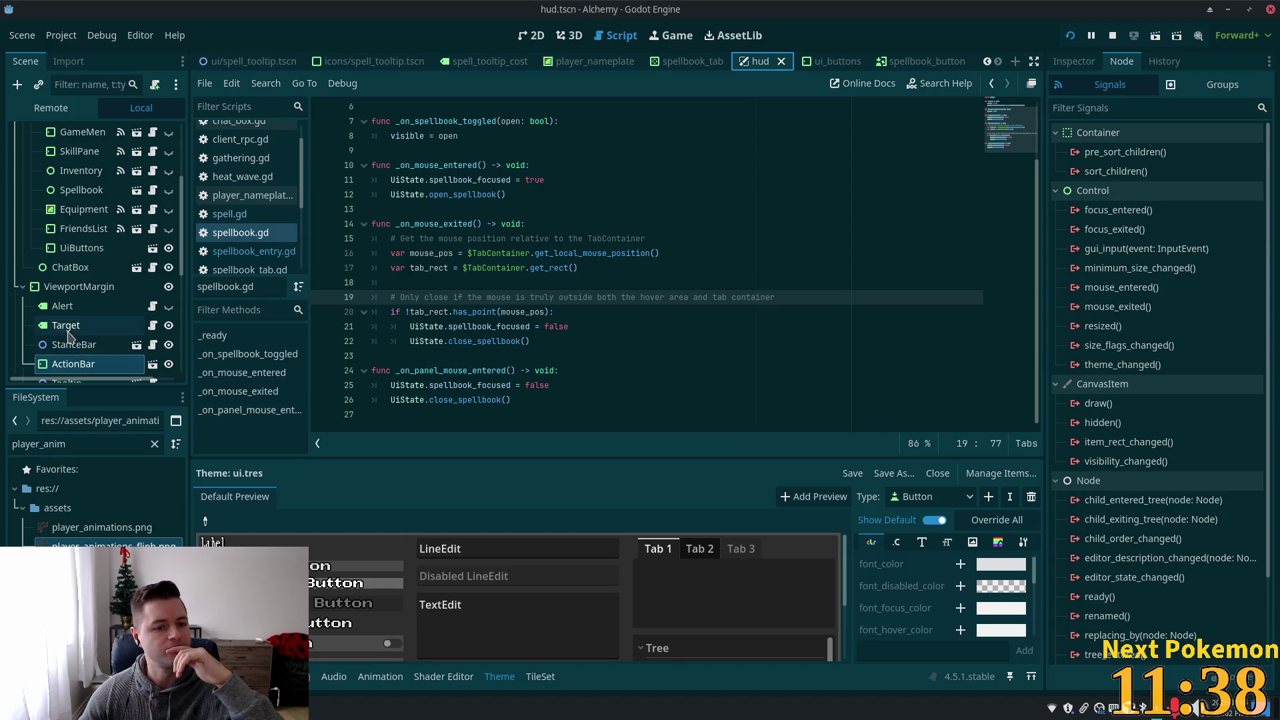
click(84, 209)
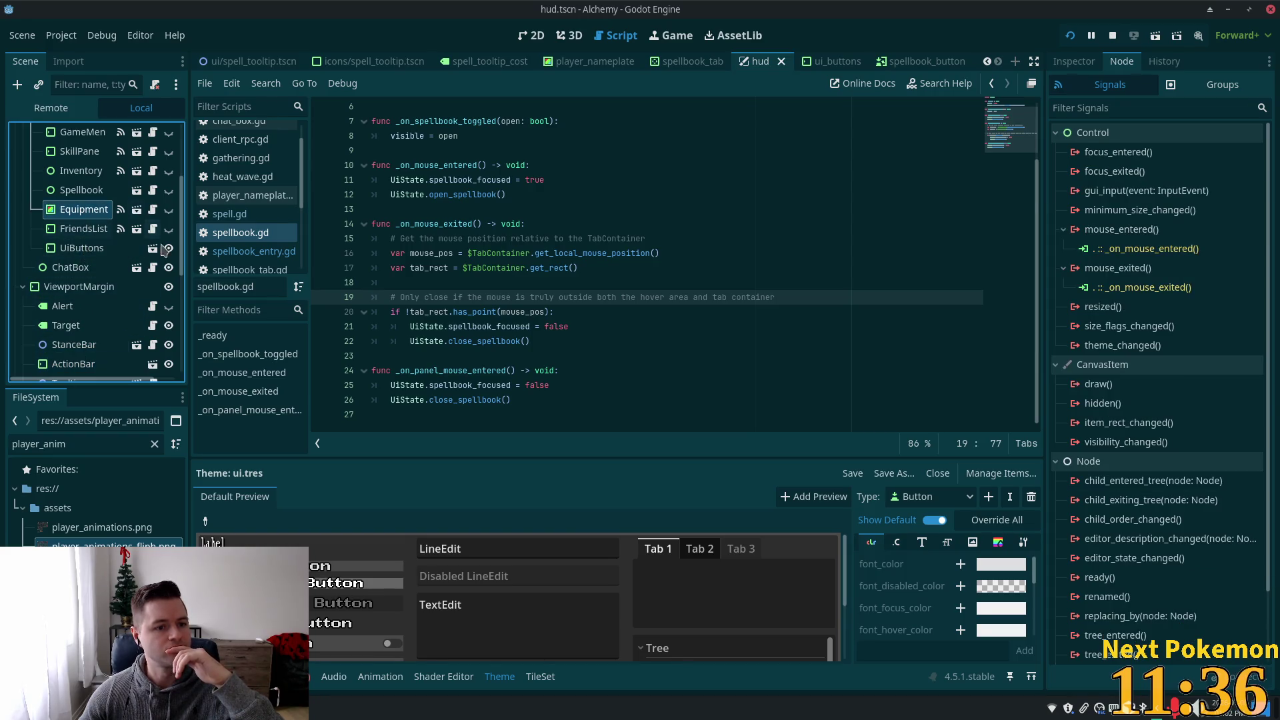
scroll(75, 287, up, 3)
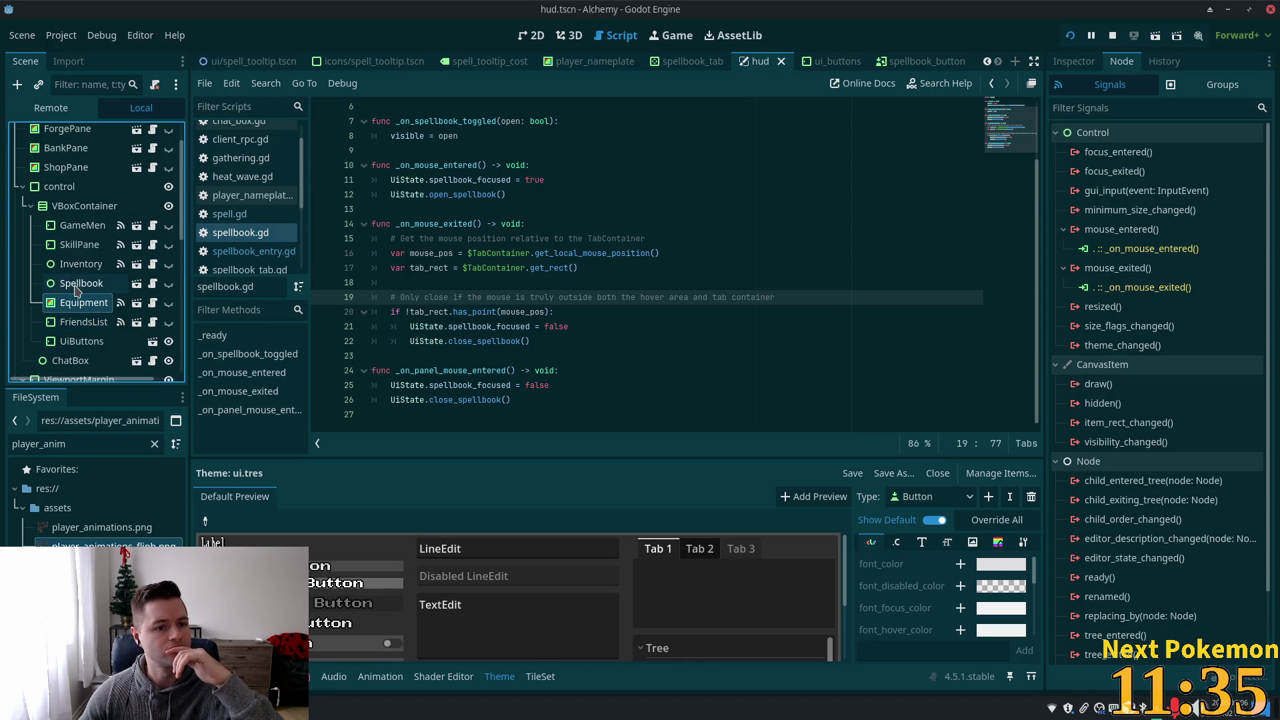
click(94, 228)
click(97, 285)
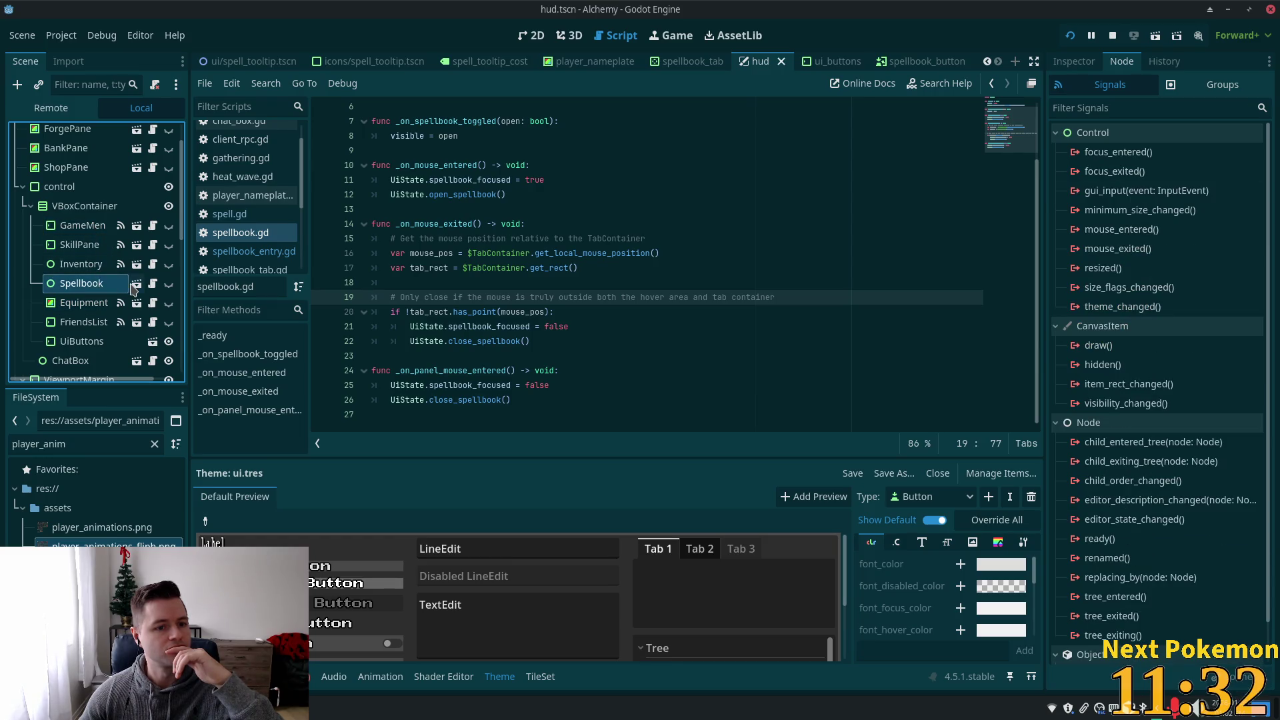
scroll(130, 285, up, 2)
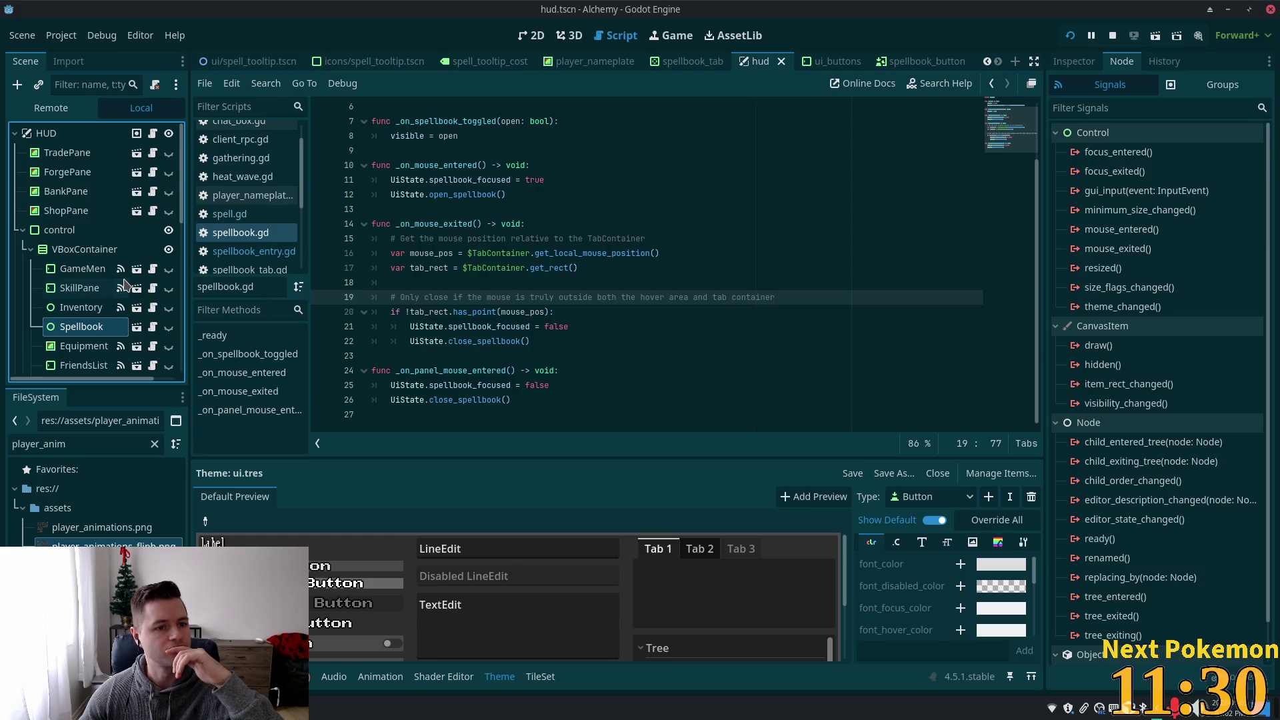
scroll(124, 285, down, 5)
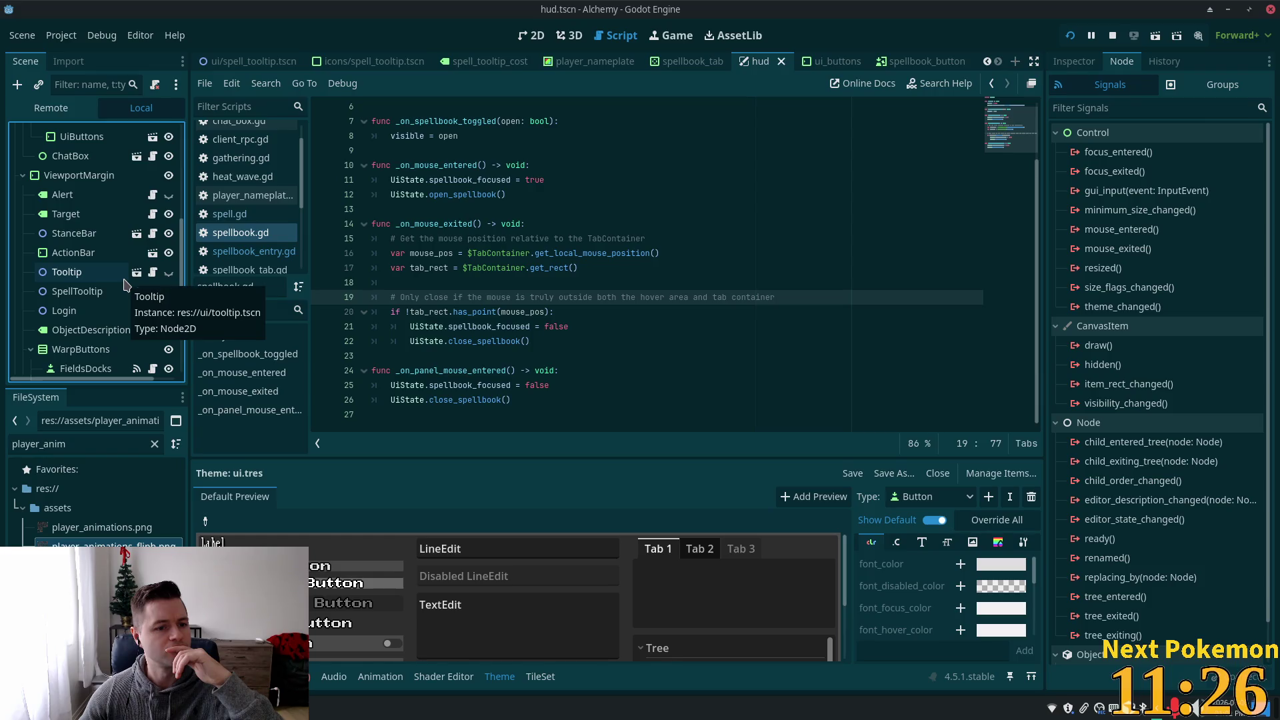
scroll(107, 282, up, 2)
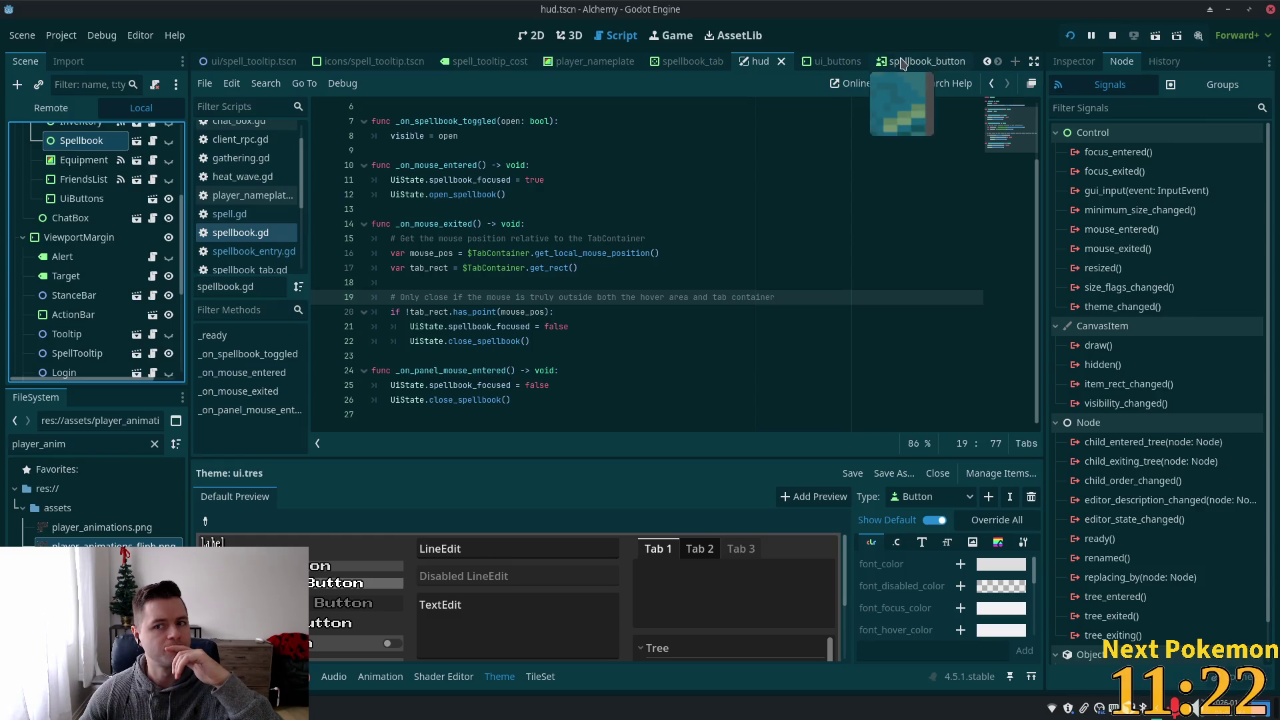
- Jump from the Area2D's mouse-entered connection to its handler and select the open_spellbook call
click(923, 60)
click(159, 154)
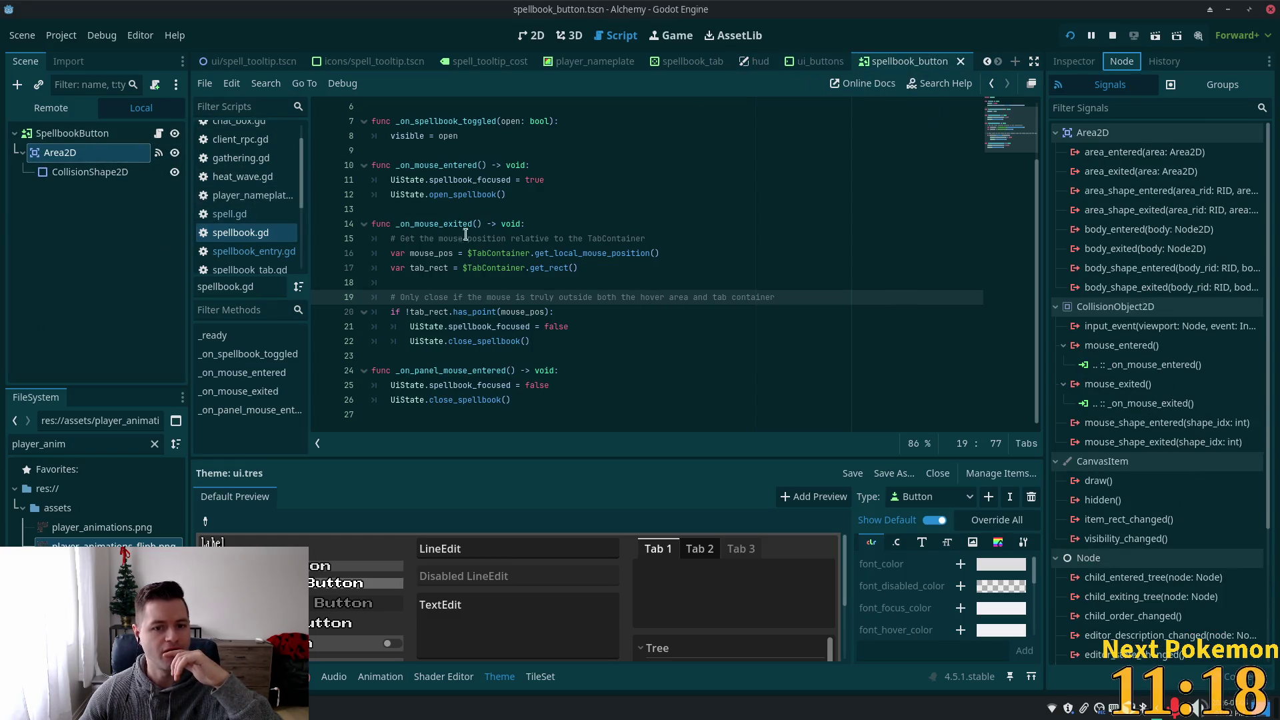
double_click(1109, 369)
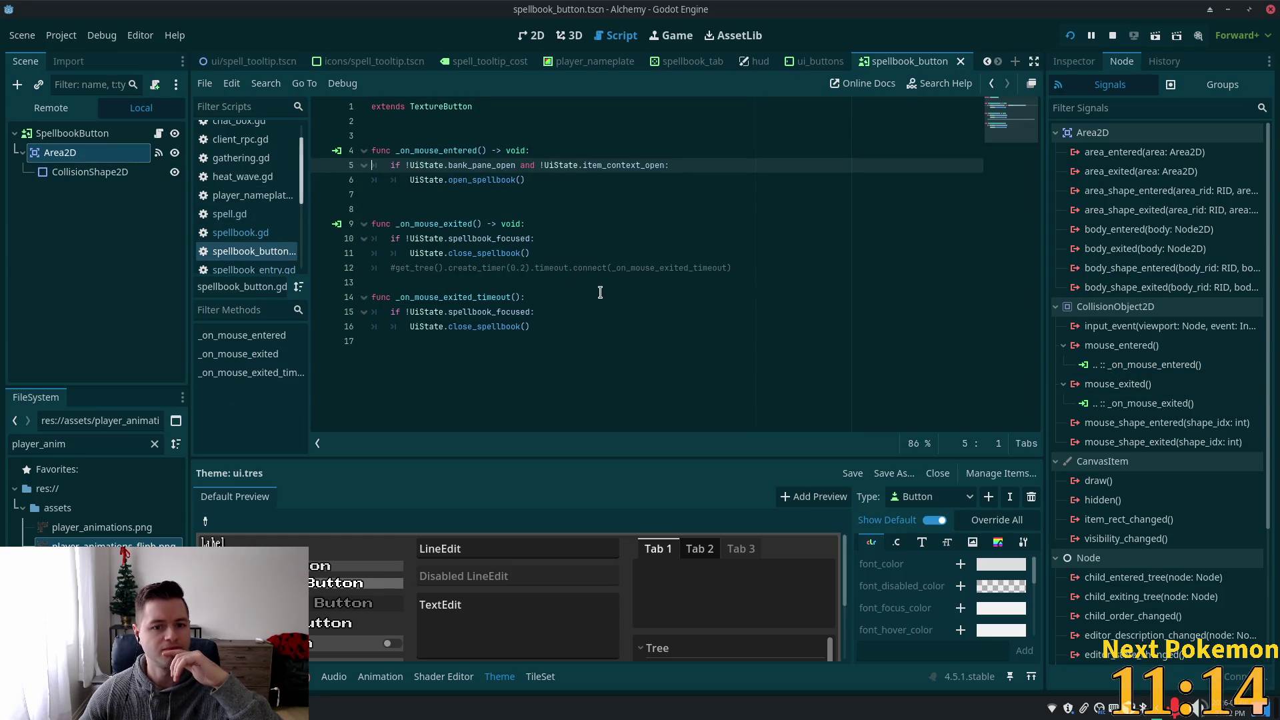
double_click(470, 180)
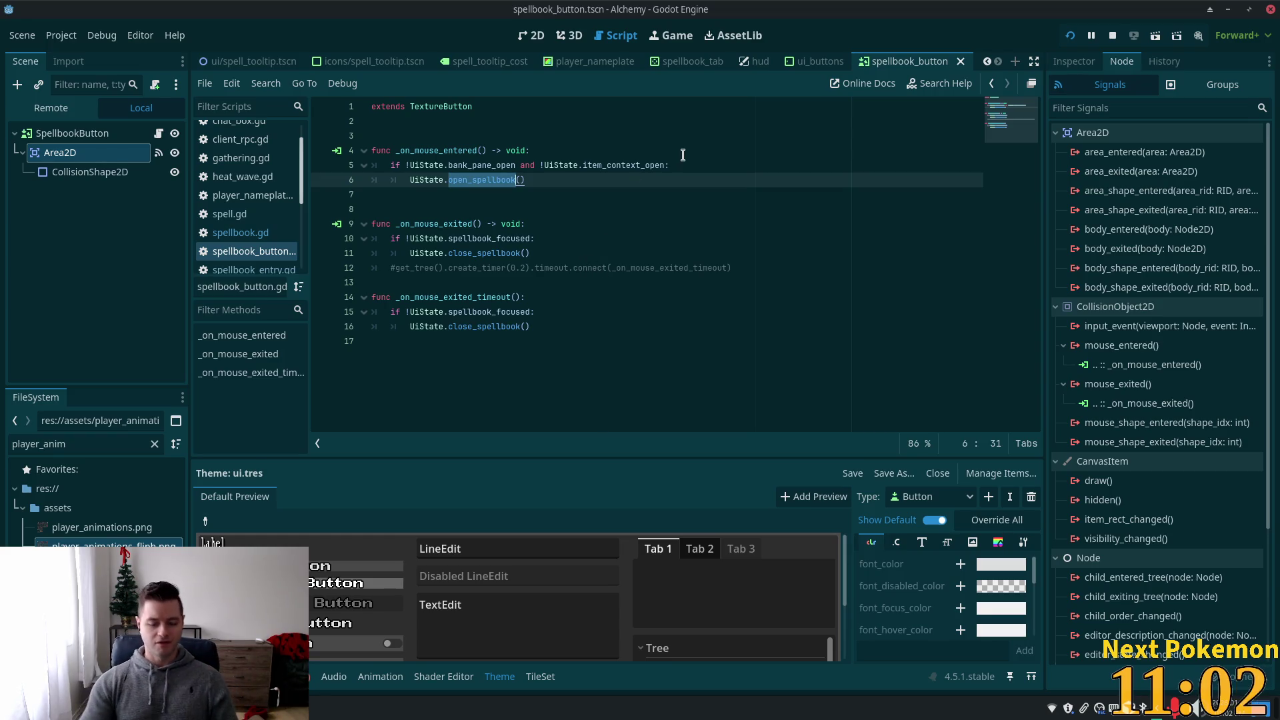
key(alt+shift+o)
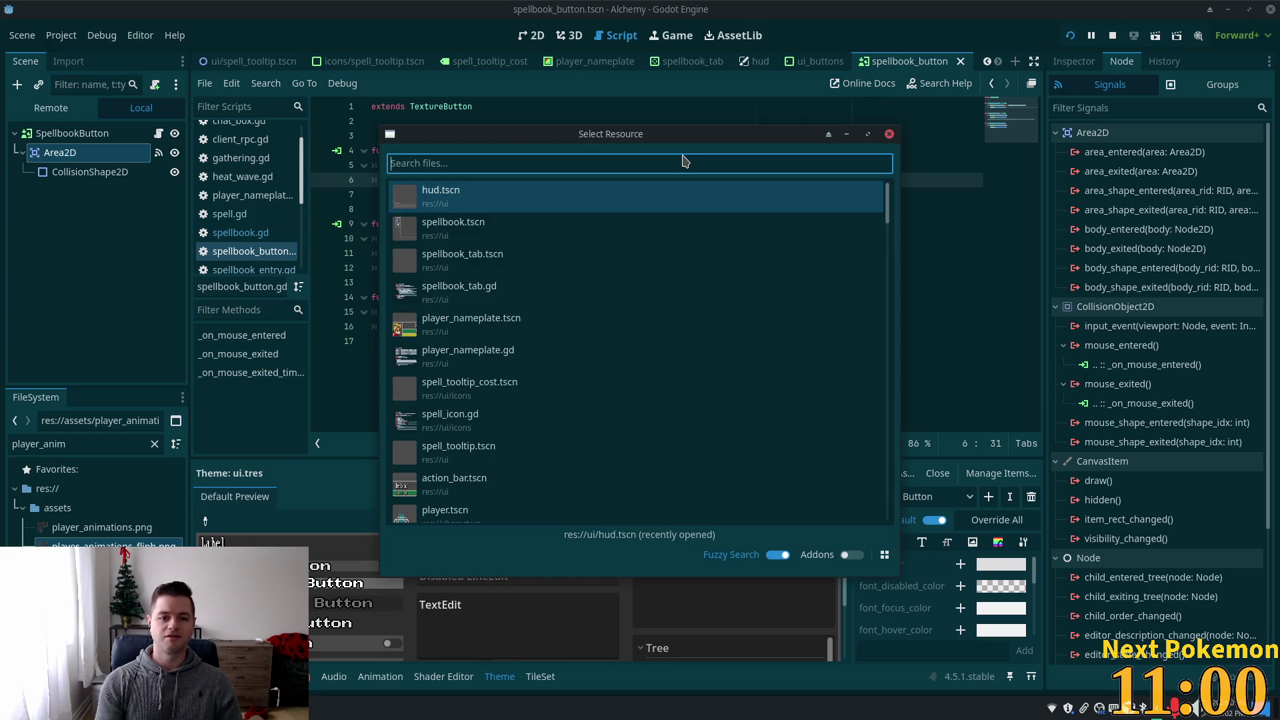
- Open spellbook.tscn and step through the Physical, Casting, Transmutation and Animating spell pages
click(493, 225)
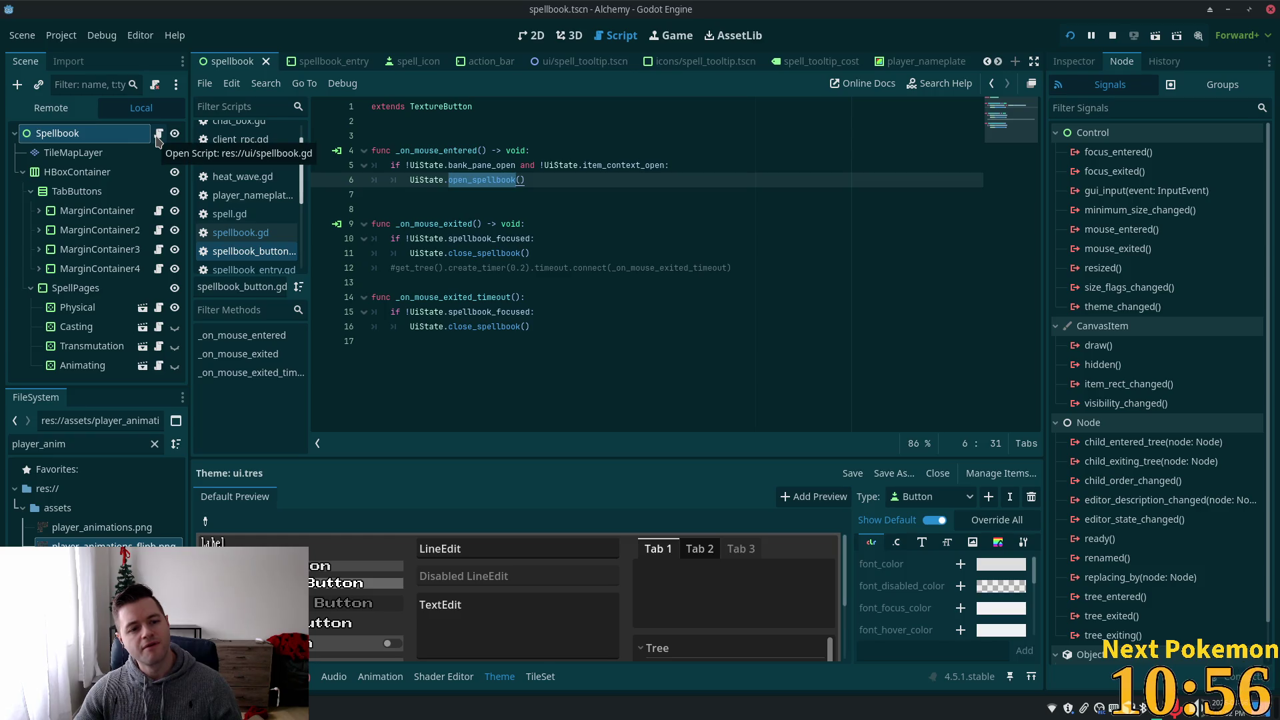
click(105, 313)
click(102, 327)
click(98, 346)
click(97, 364)
key(Up)
key(Up)
key(Up)
key(Down)
key(Down)
key(Up)
key(Up)
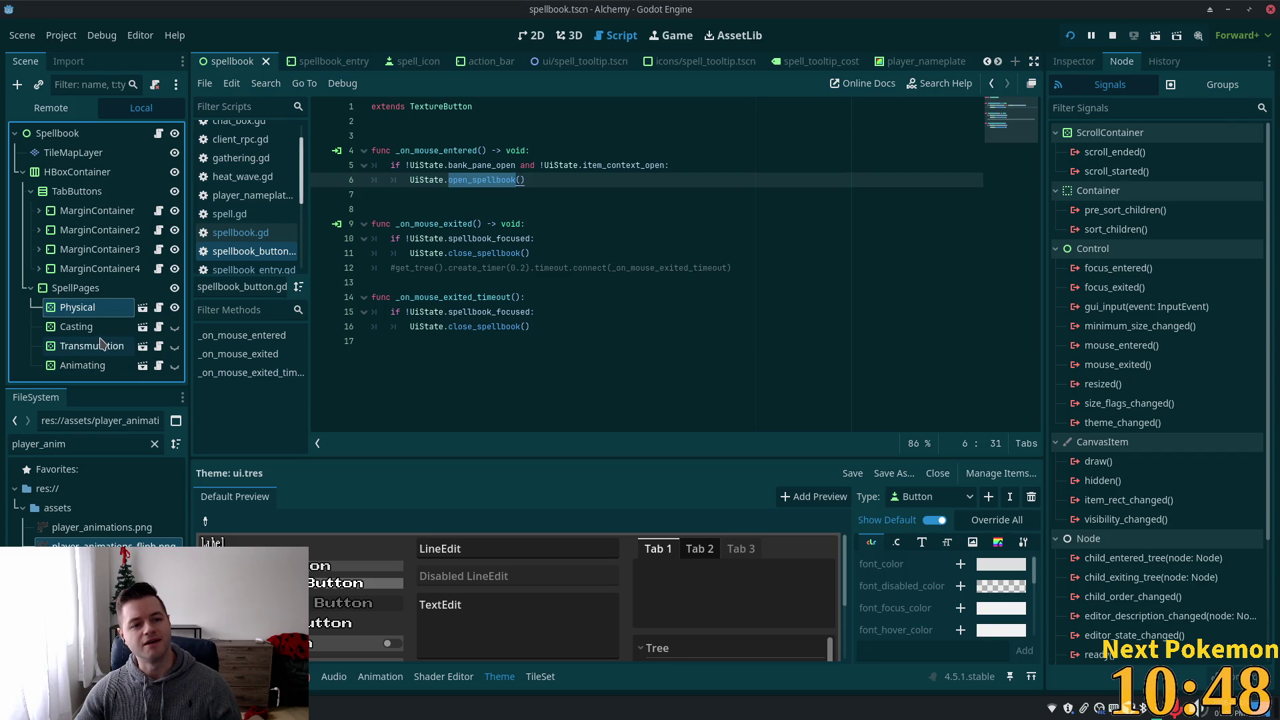
- Open the spellbook_tab scene and inspect its VBoxContainer and SpellbookTab root signals
click(142, 326)
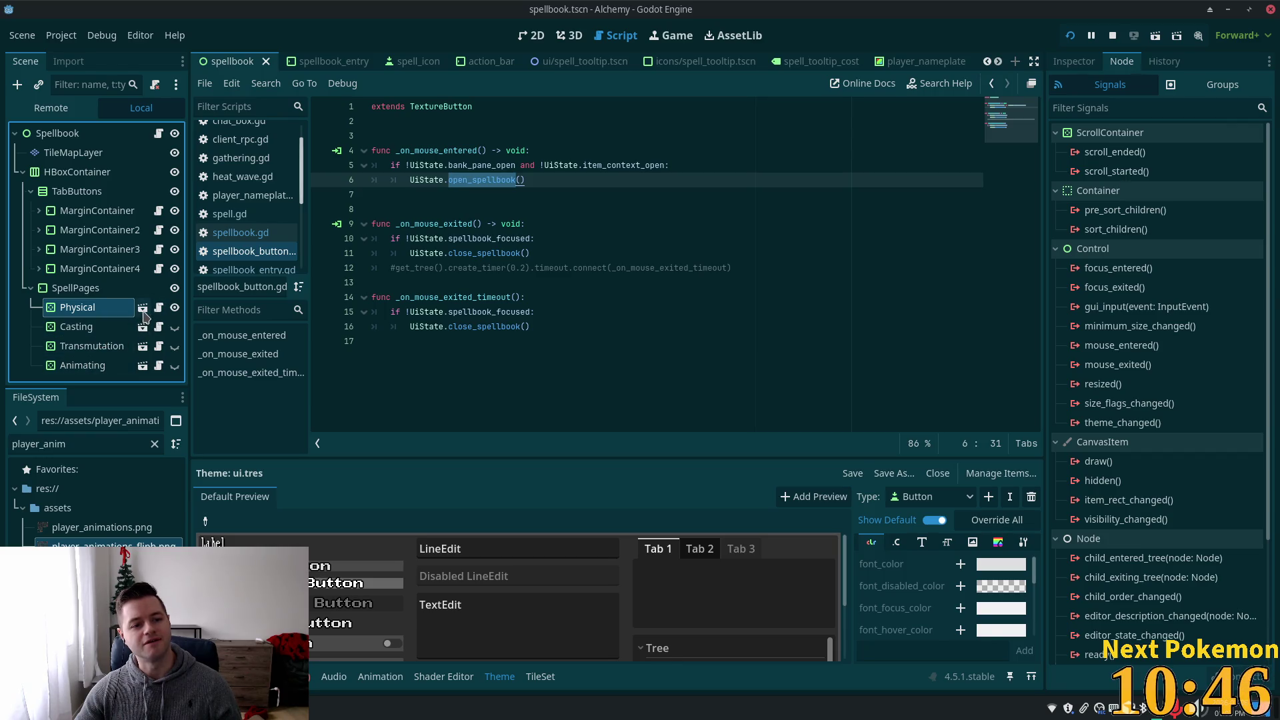
click(74, 153)
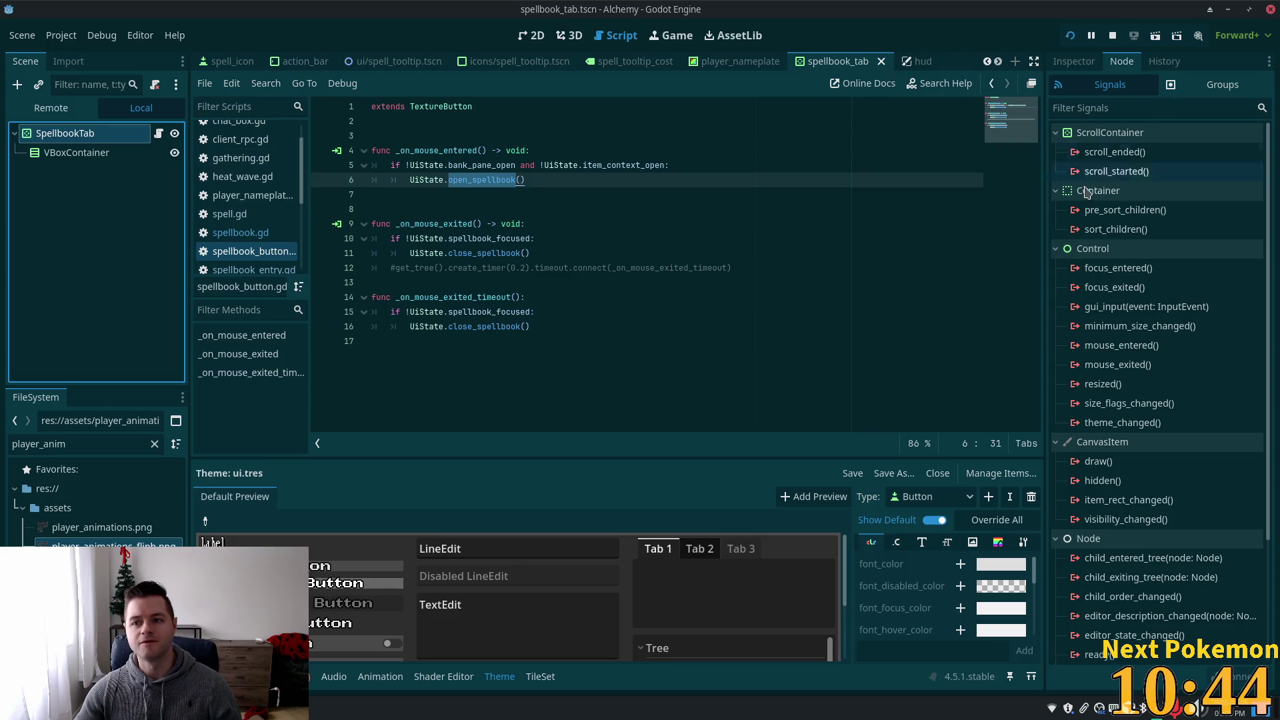
click(64, 136)
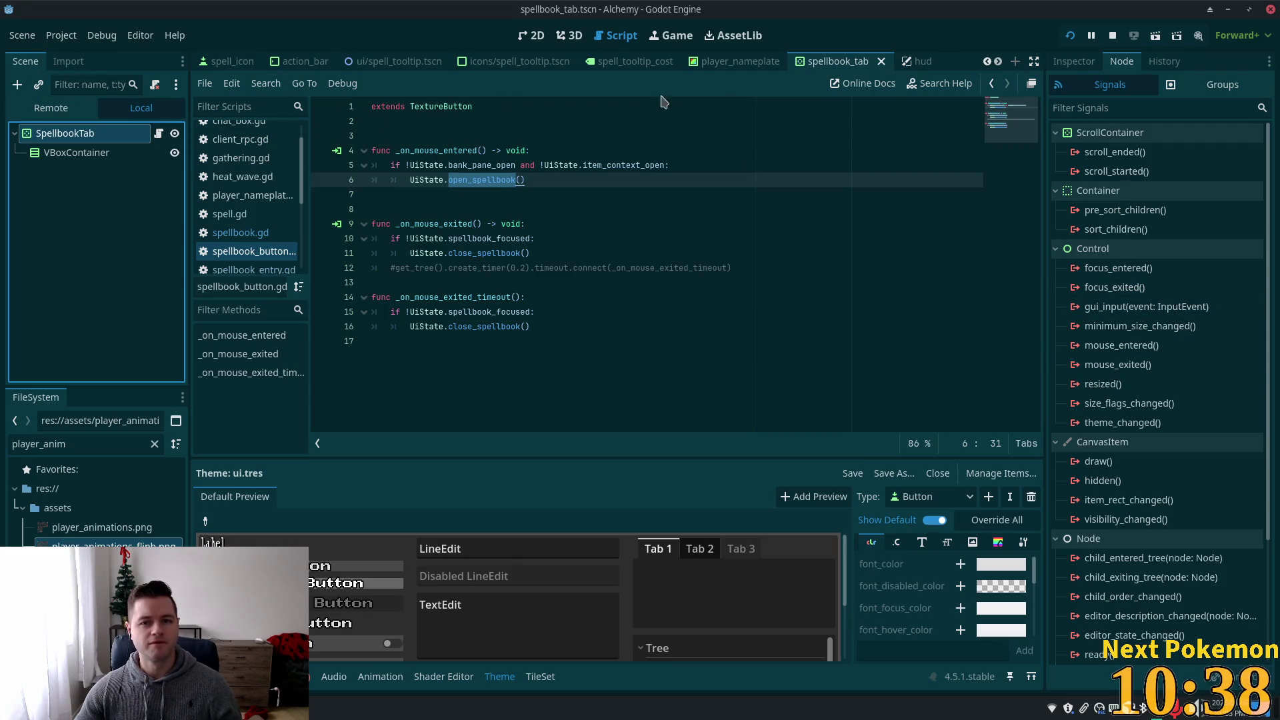
mouse_move(719, 69)
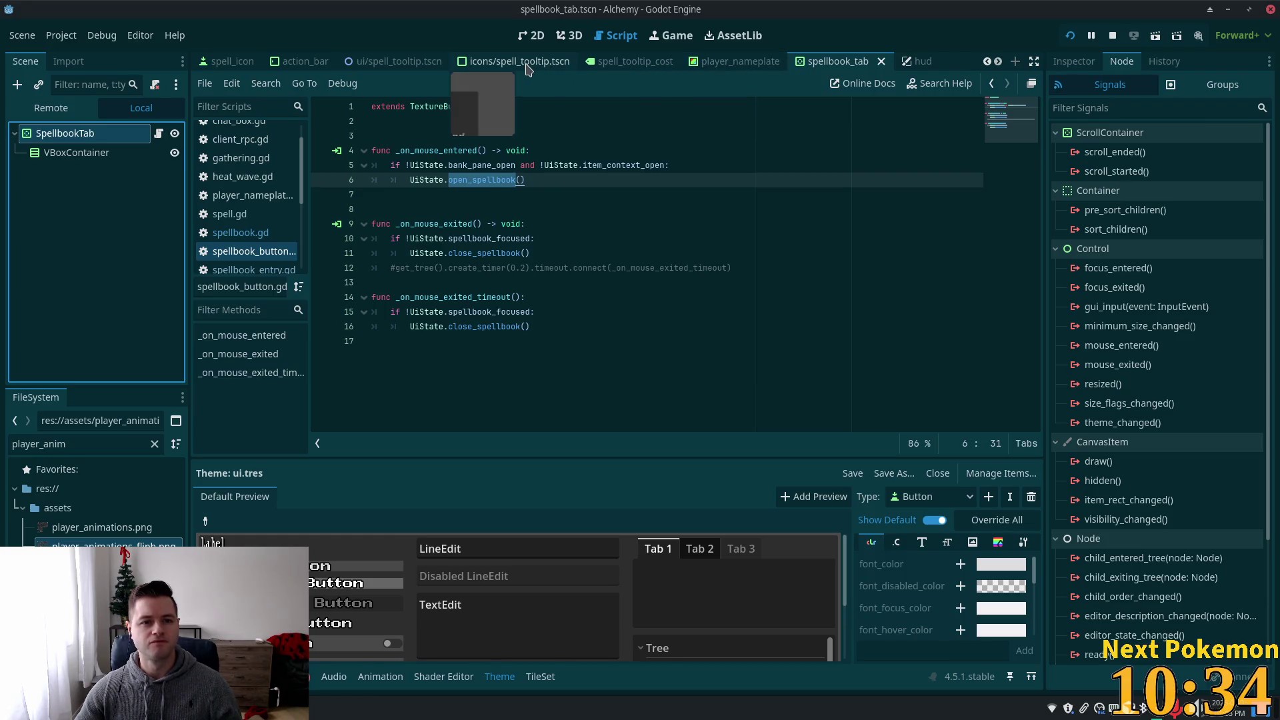
scroll(789, 70, down, 1)
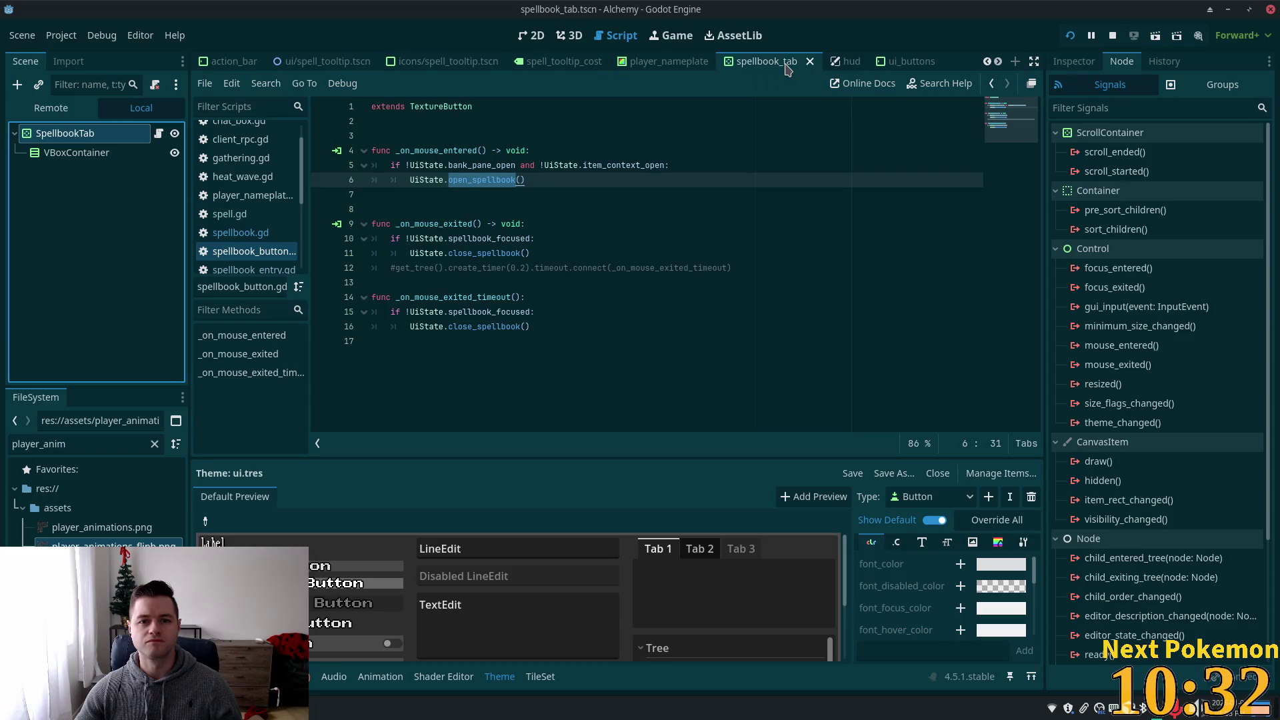
- Reopen spellbook.tscn via Quick Open 'spell' and inspect its MarginContainer2, Physical, HBoxContainer, TileMapLayer and root nodes
key(alt+shift+o)
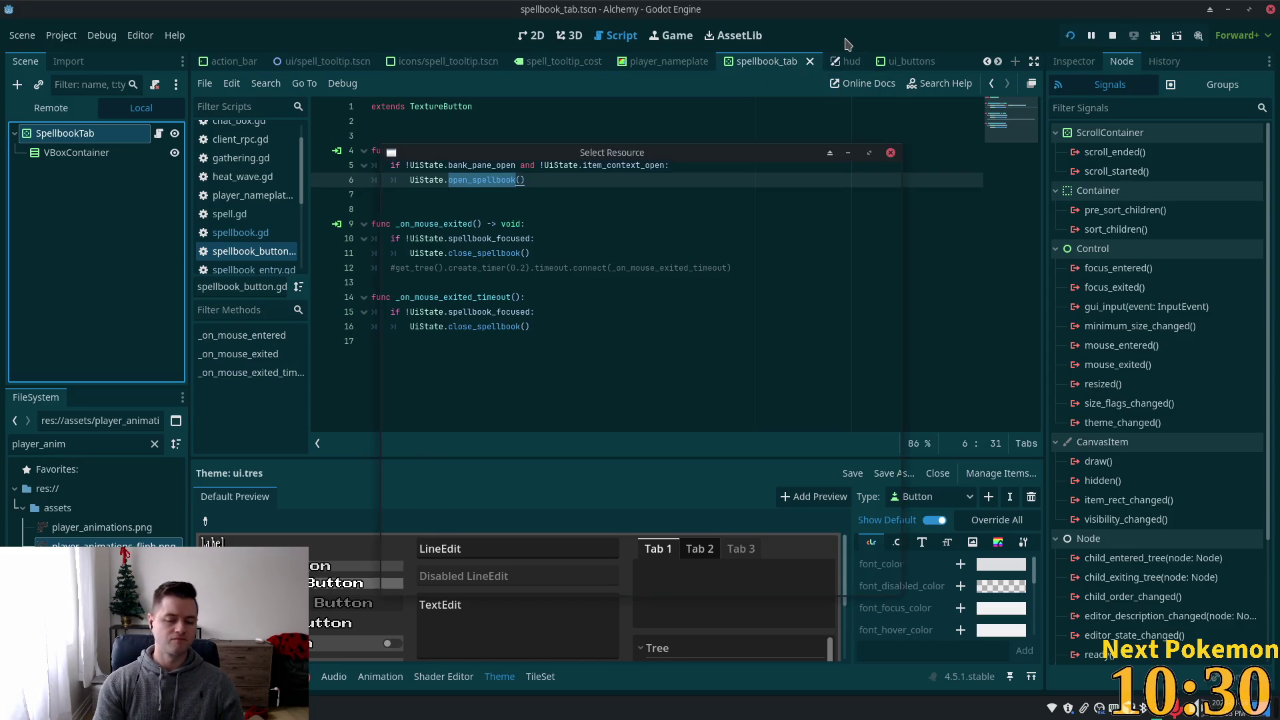
text(spell)
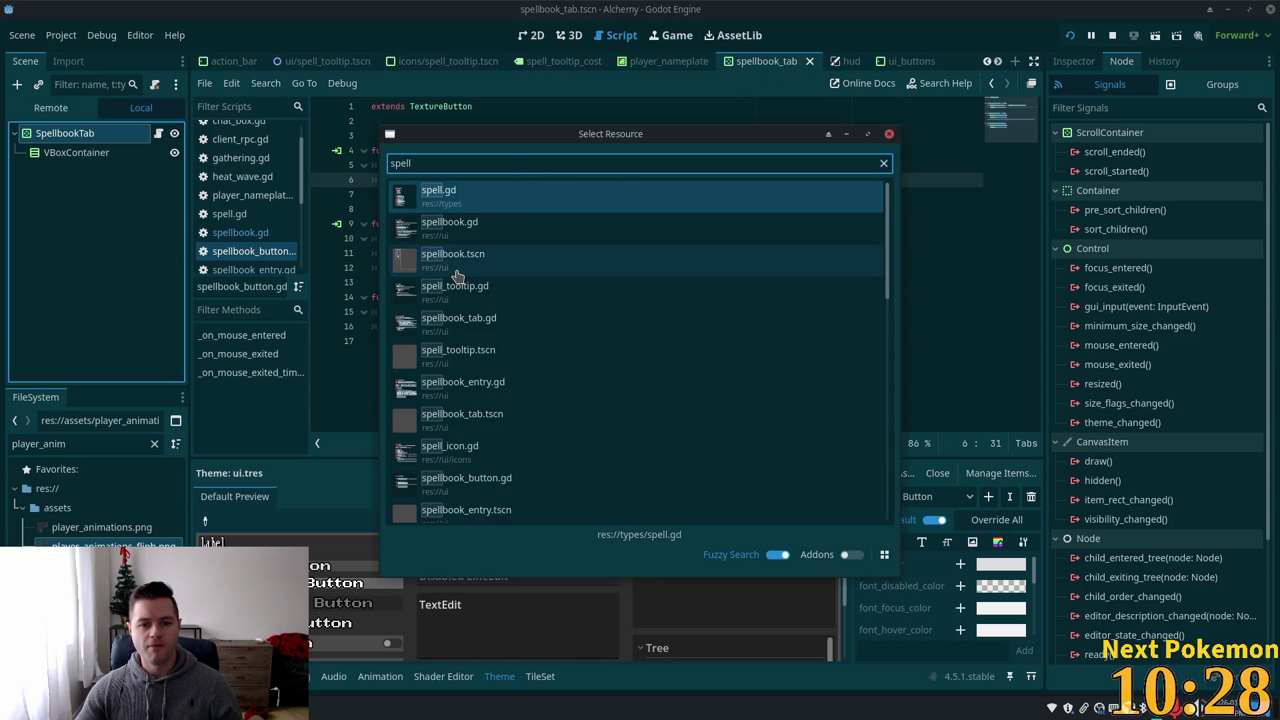
double_click(456, 272)
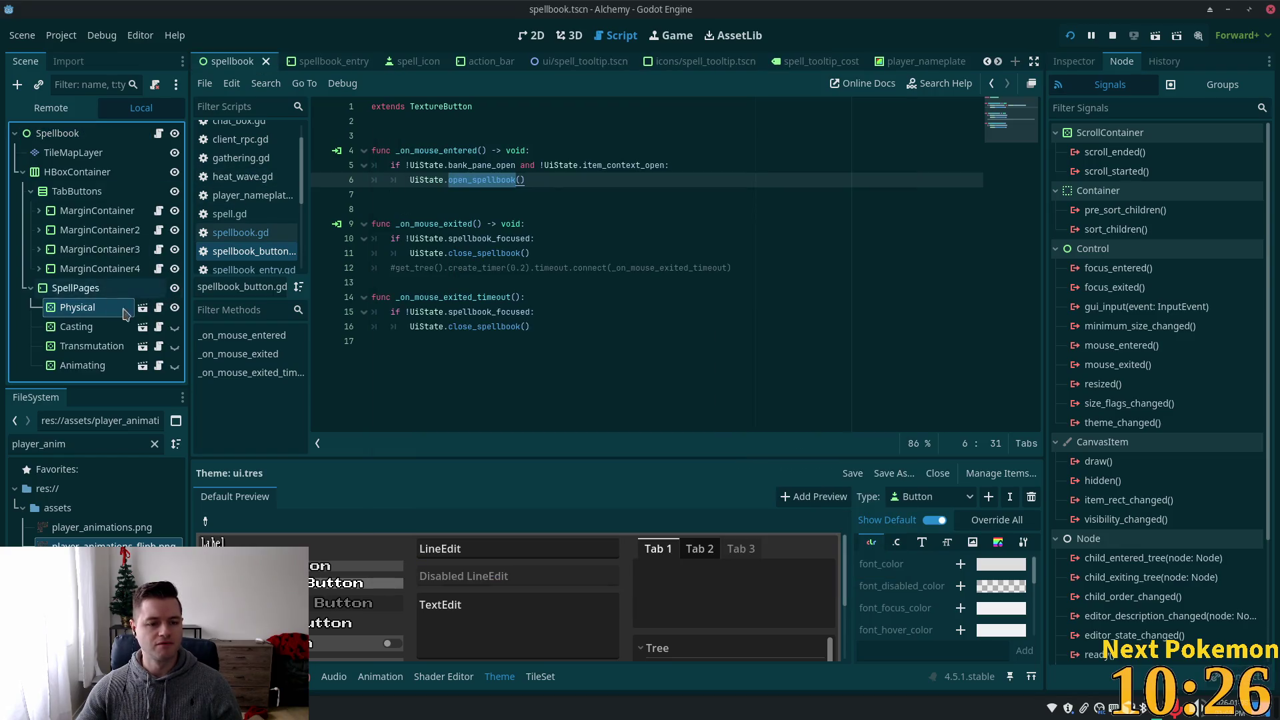
click(100, 230)
click(69, 313)
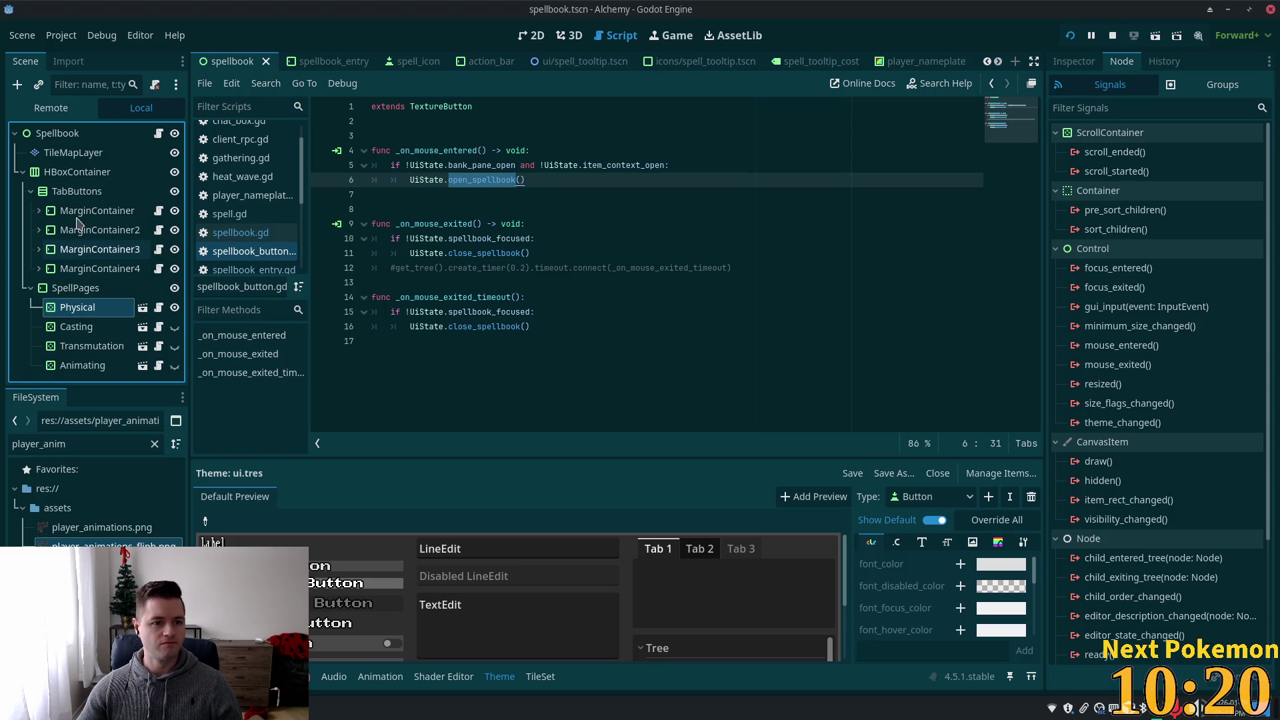
click(70, 176)
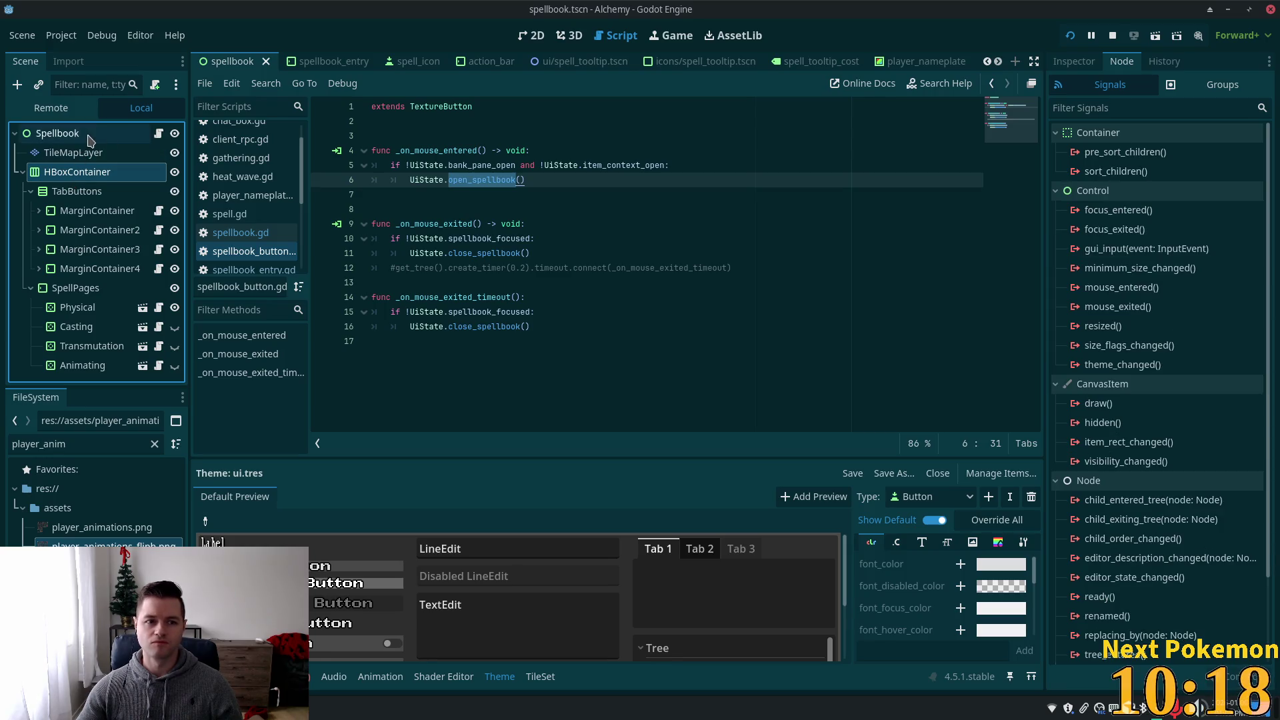
click(80, 152)
click(120, 133)
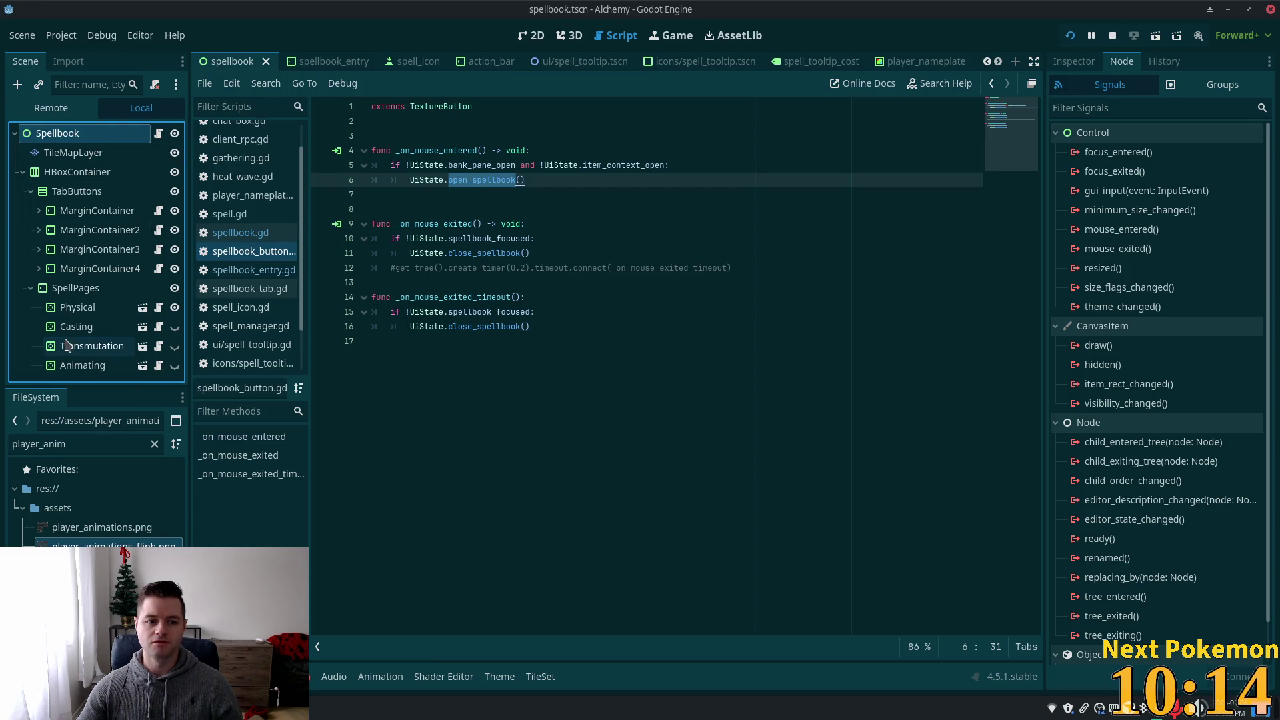
- Add print("spellbook is focused") as the first line of spellbook.gd's _on_mouse_entered
click(159, 133)
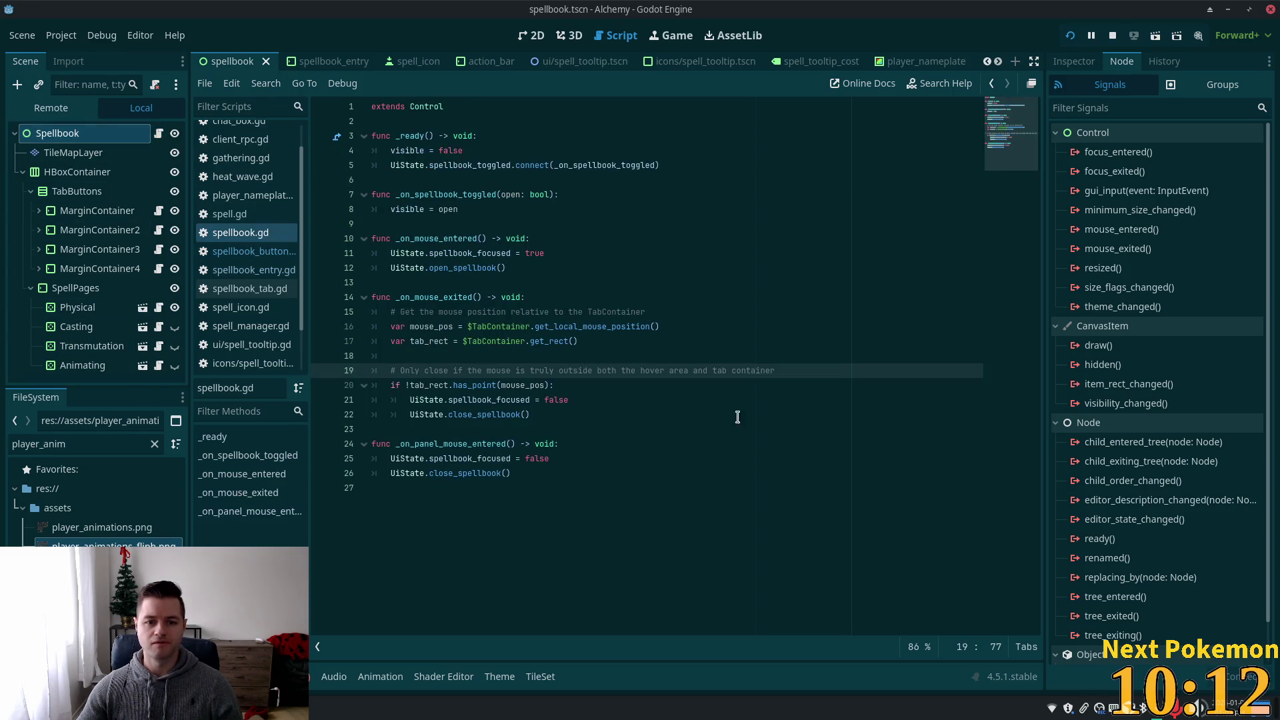
double_click(459, 298)
double_click(425, 238)
click(539, 238)
key(Return)
text(pr)
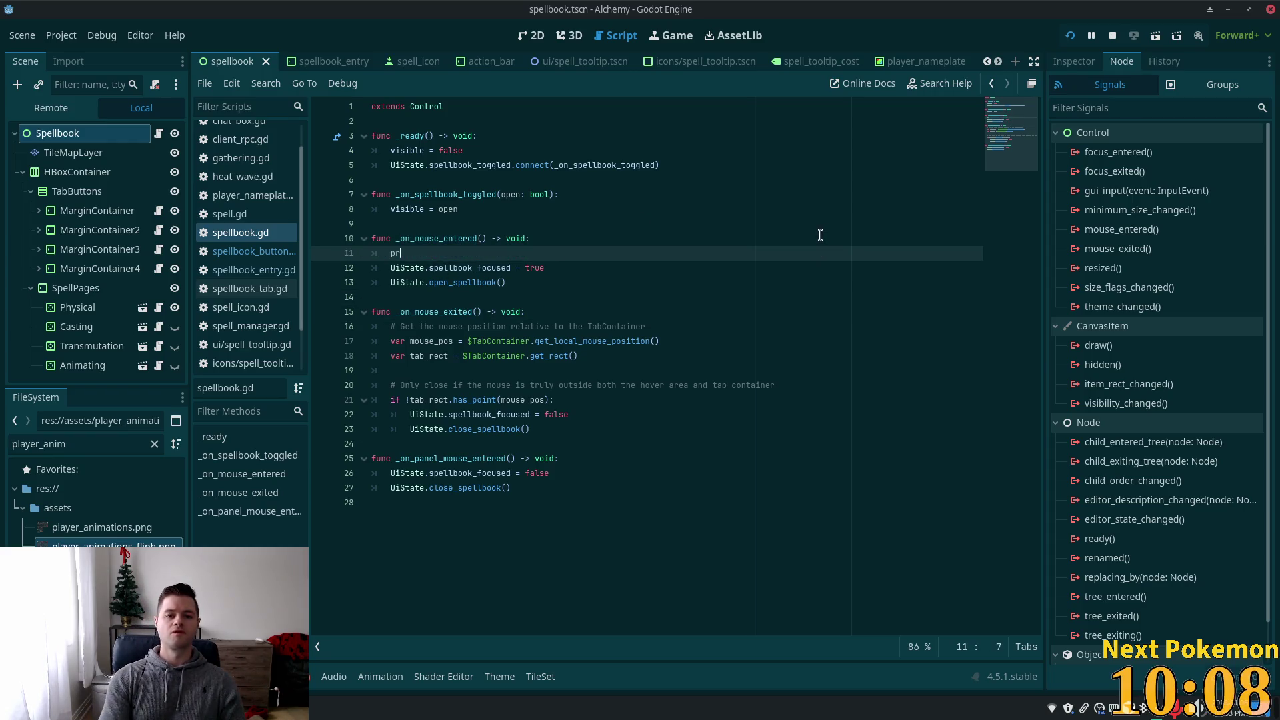
text(()
text(spel)
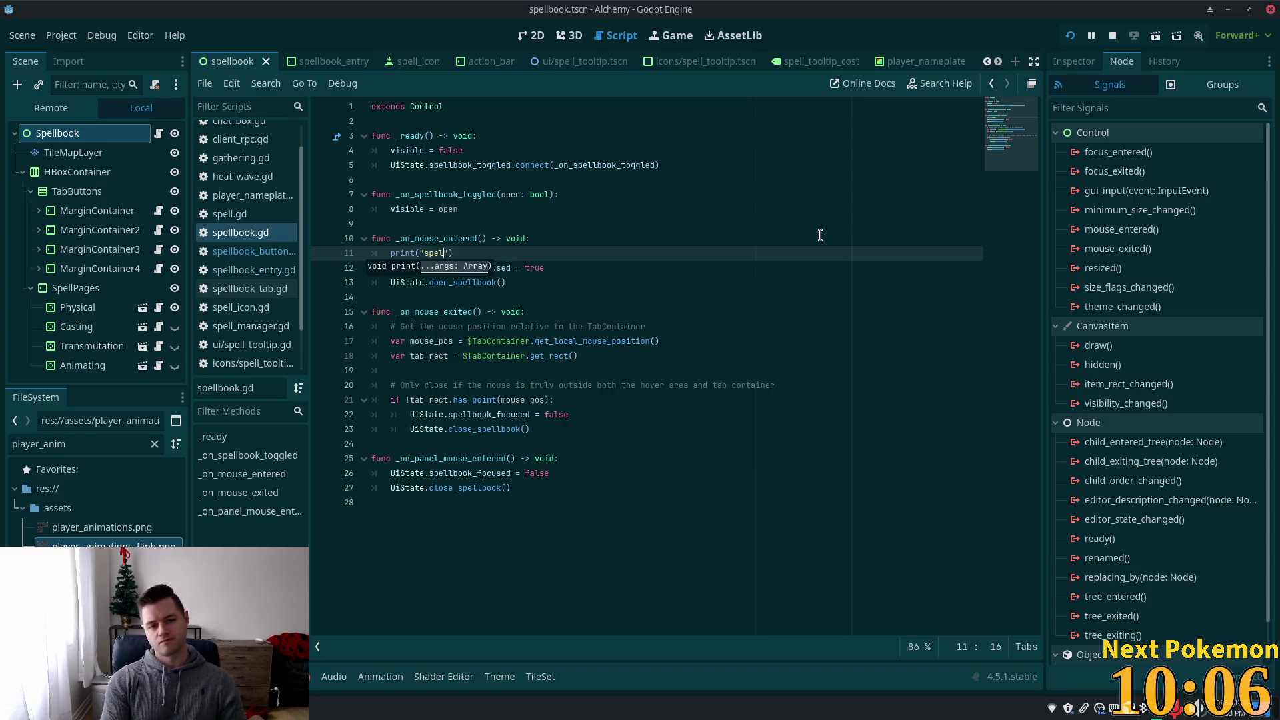
text(f)
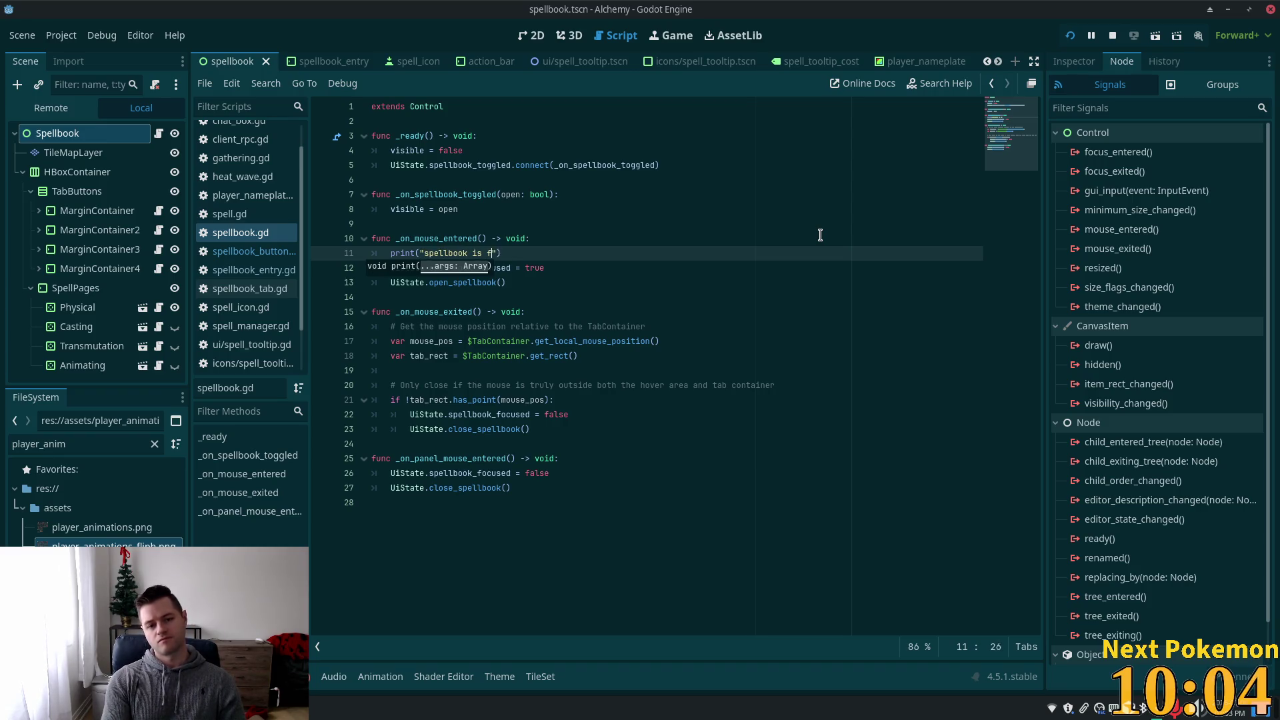
text(ed)
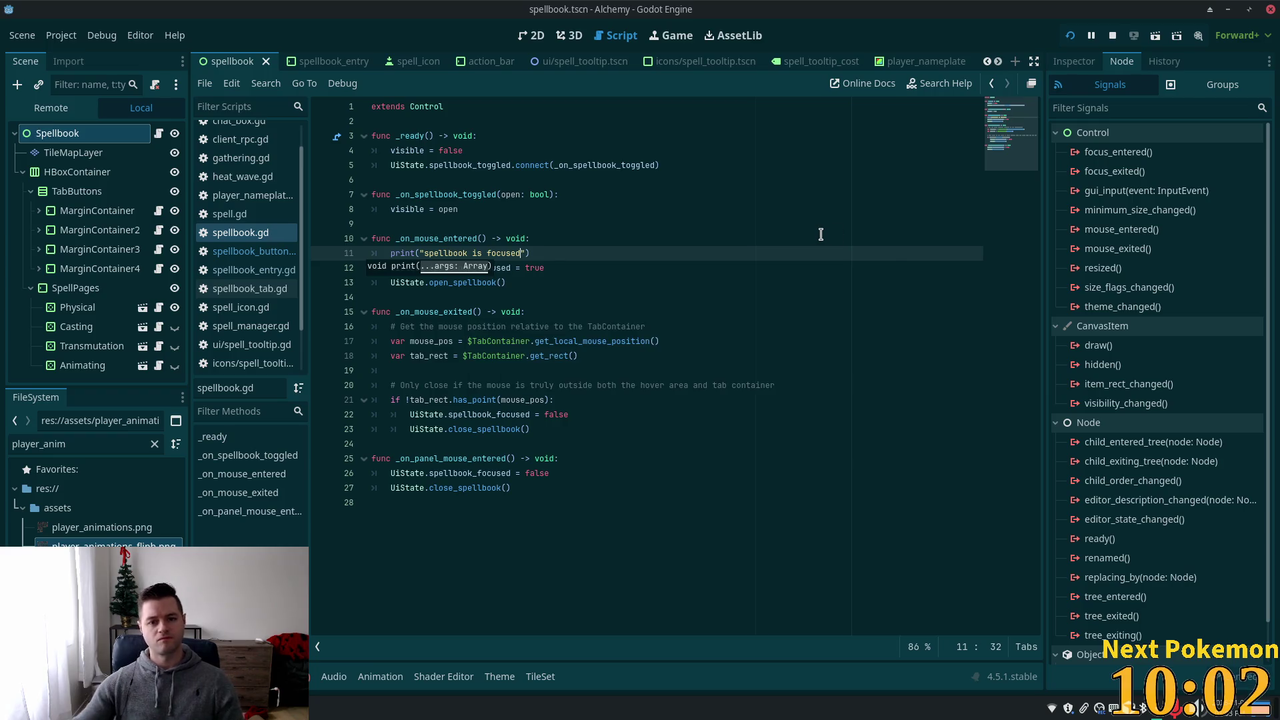
- Switch to the external code editor and open spellbook_entry.gd
key(alt+Tab)
click(278, 178)
click(546, 33)
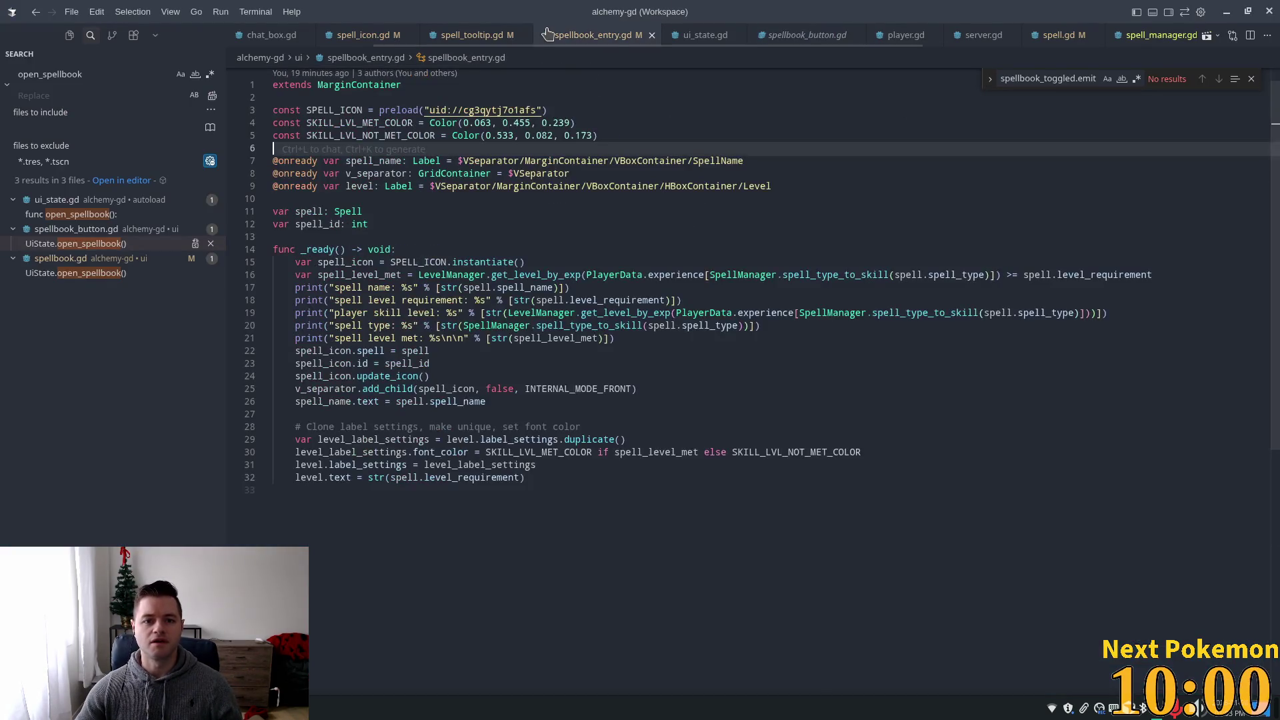
- Delete the five debug print lines from _ready in spellbook_entry.gd, then return to Godot
click(546, 375)
mouse_move(615, 338)
mouse_down()
mouse_move(640, 340)
mouse_move(183, 316)
mouse_up()
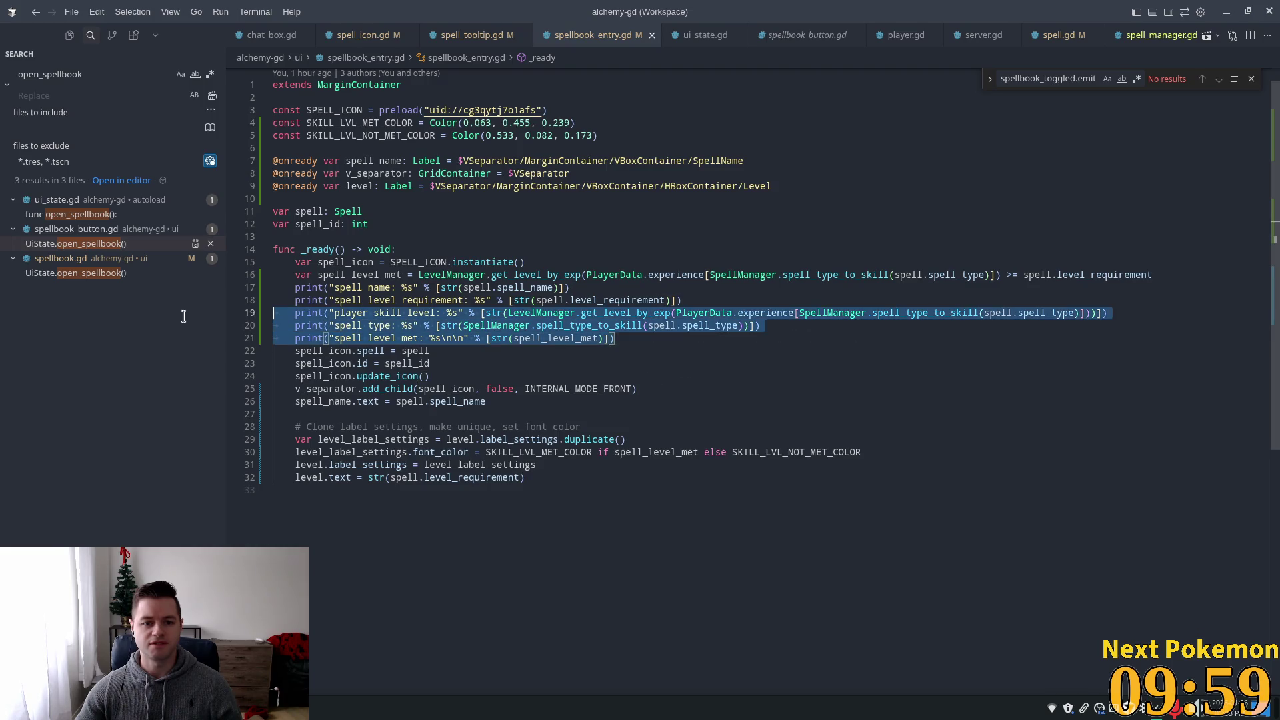
key(shift+Up)
key(shift+Up)
key(BackSpace)
key(BackSpace)
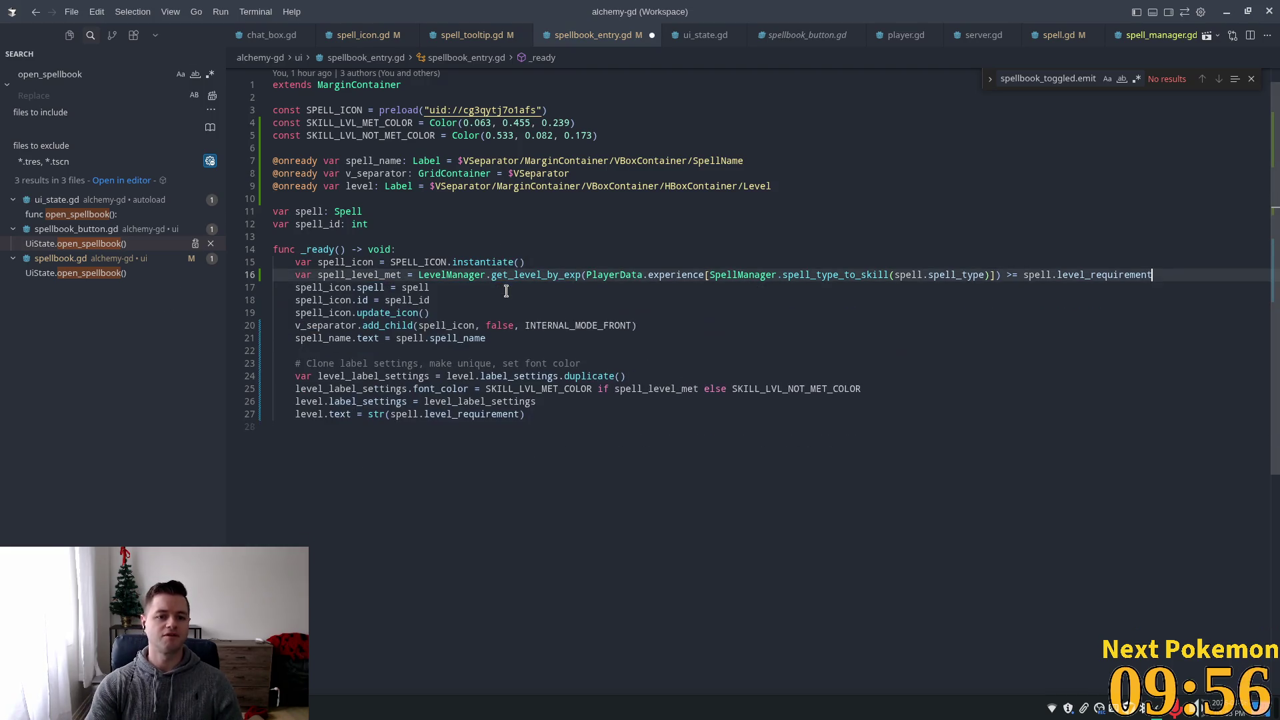
key(Return)
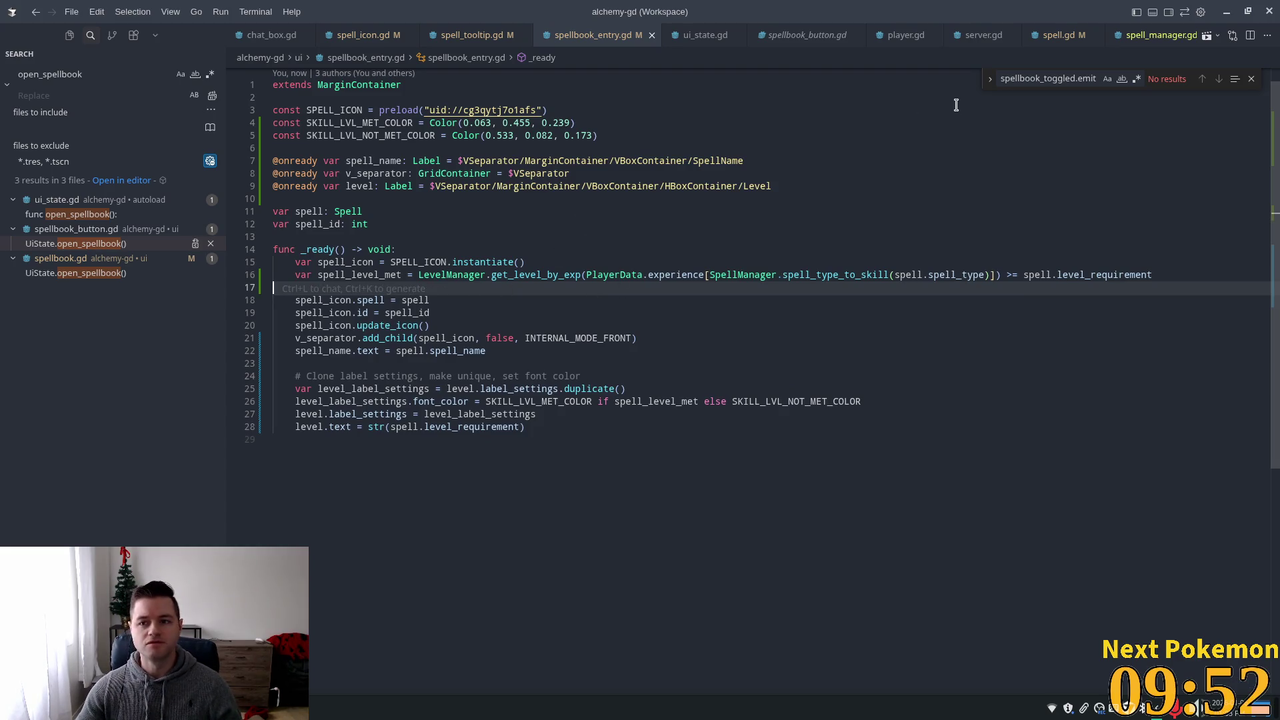
key(alt+Tab)
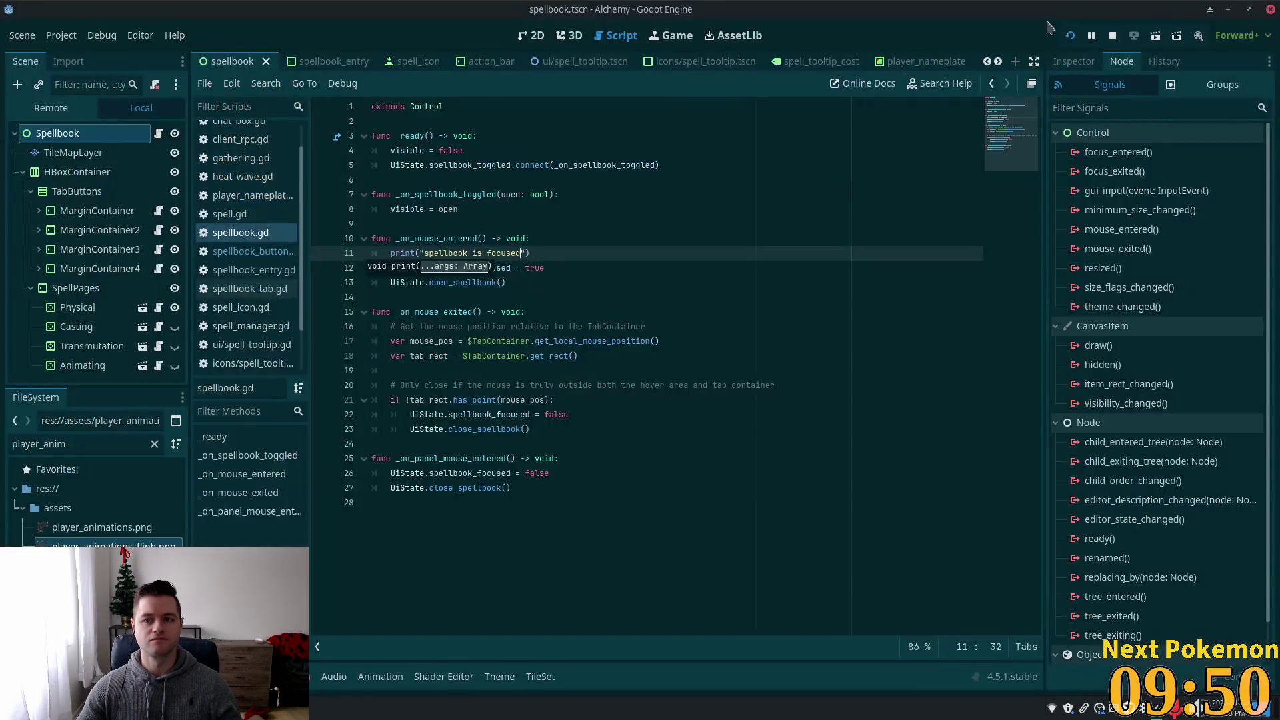
- Run the Alchemy project with F5 and arrange the two game windows side by side
key(F5)
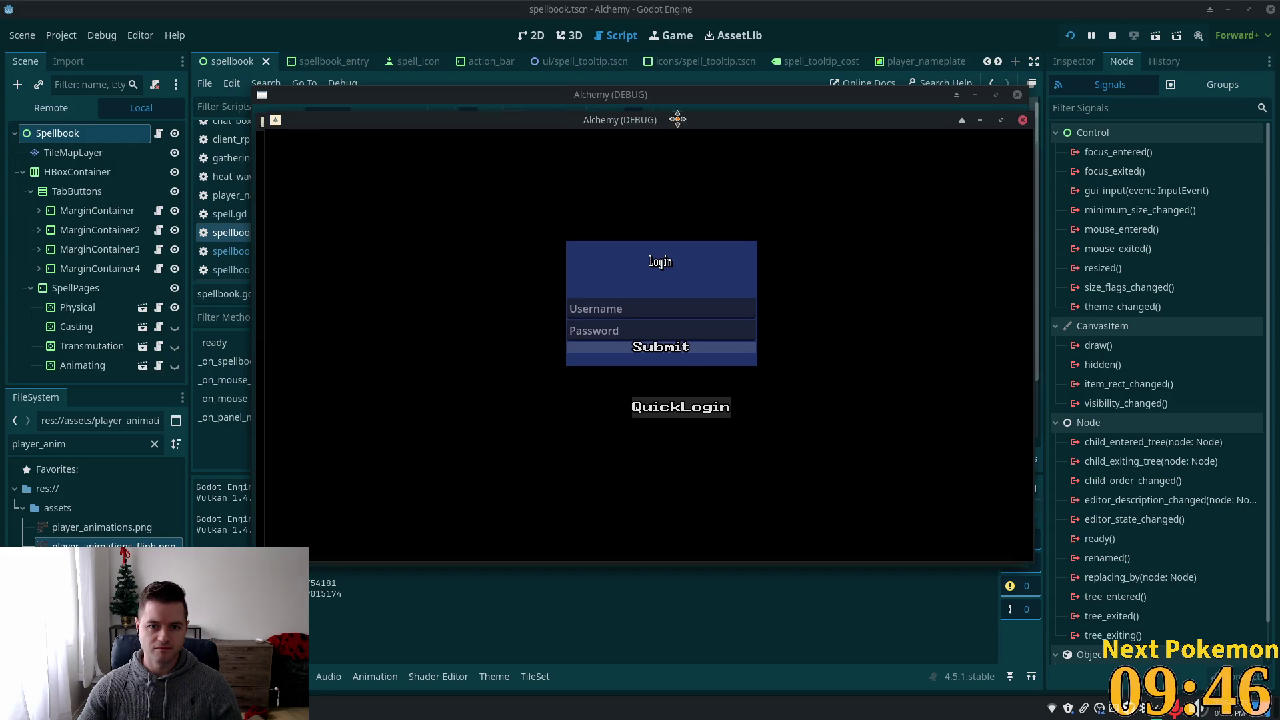
drag(670, 121, 867, 76)
drag(384, 118, 293, 86)
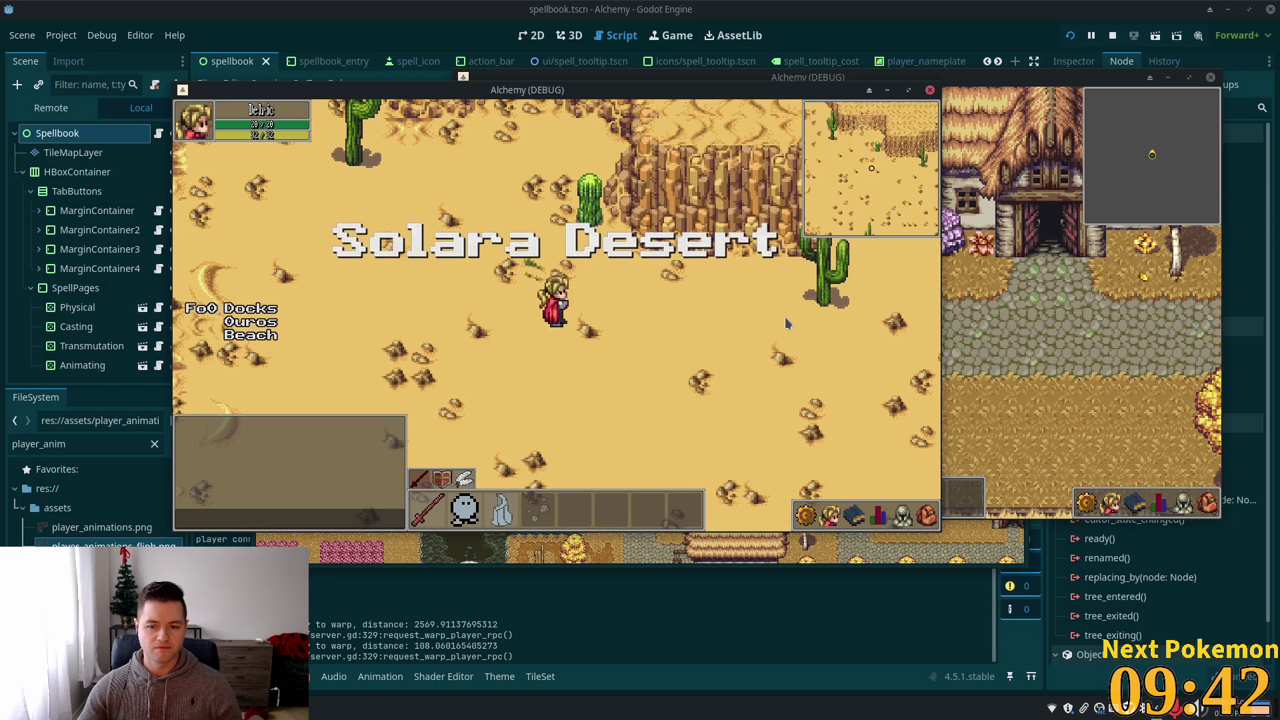
- Open, close and reopen the spellbook from the action bar, then return to the editor
click(855, 516)
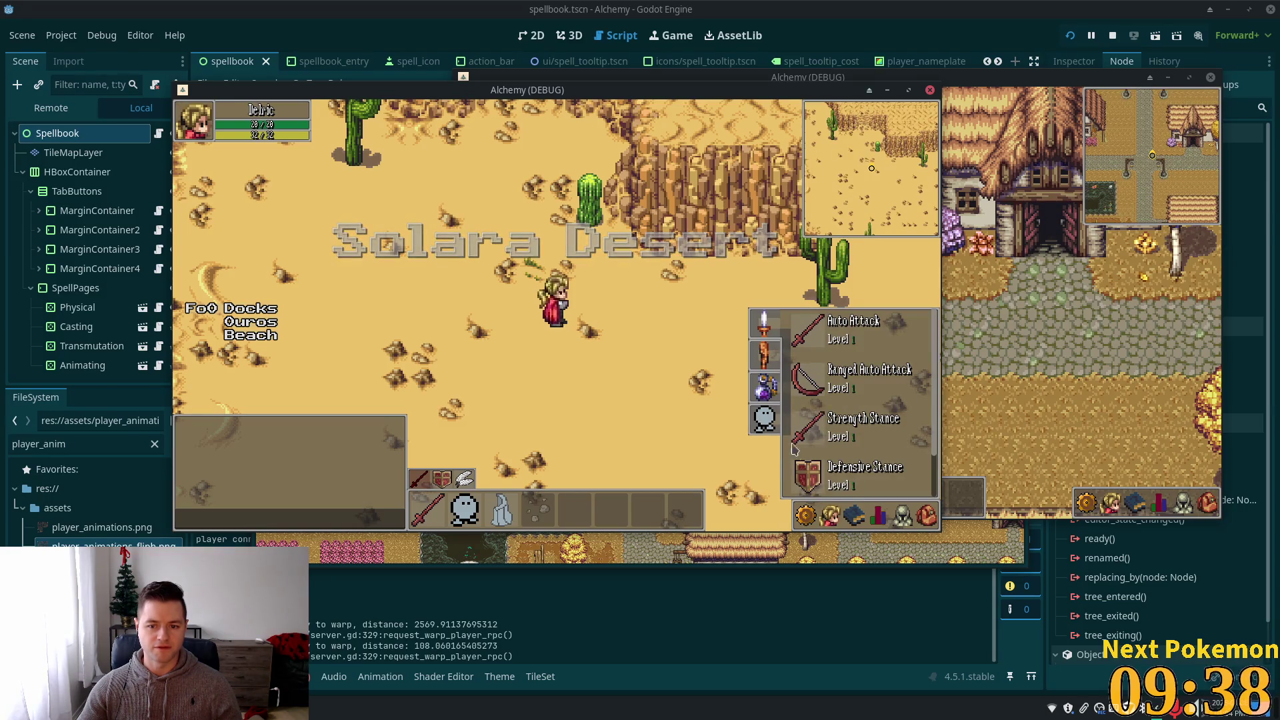
click(854, 517)
click(853, 520)
click(830, 520)
click(855, 519)
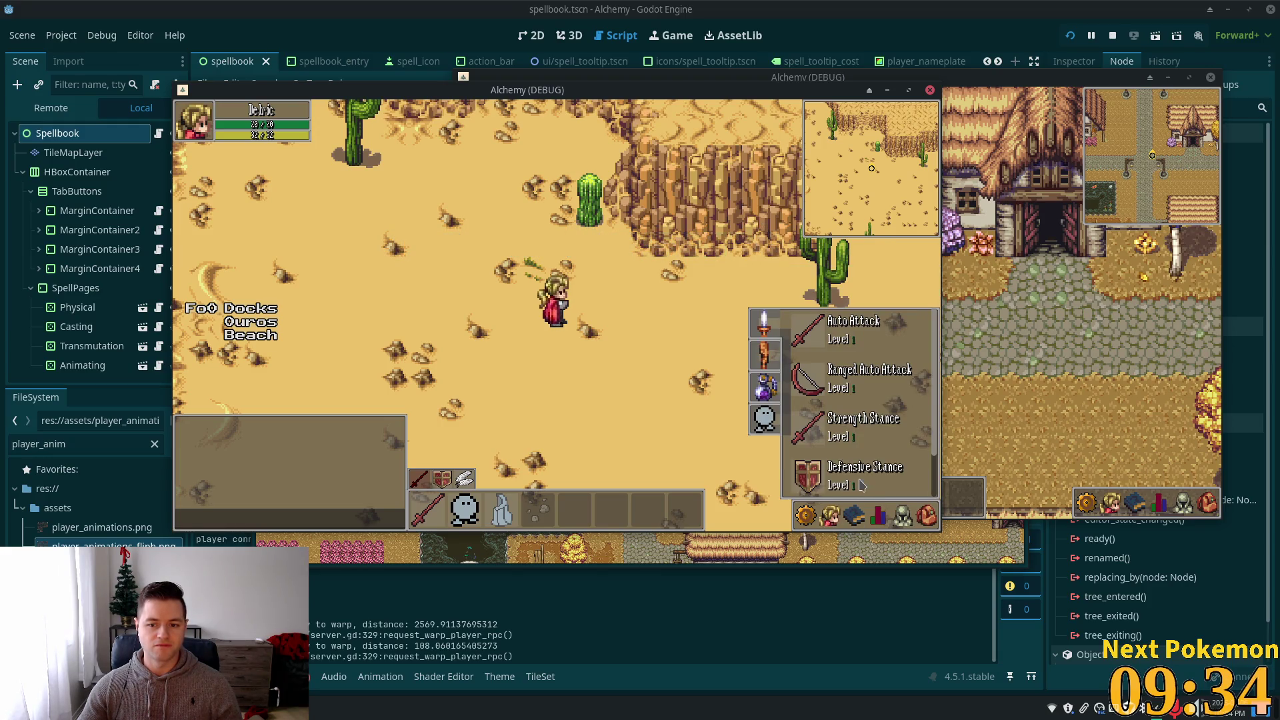
scroll(926, 490, down, 2)
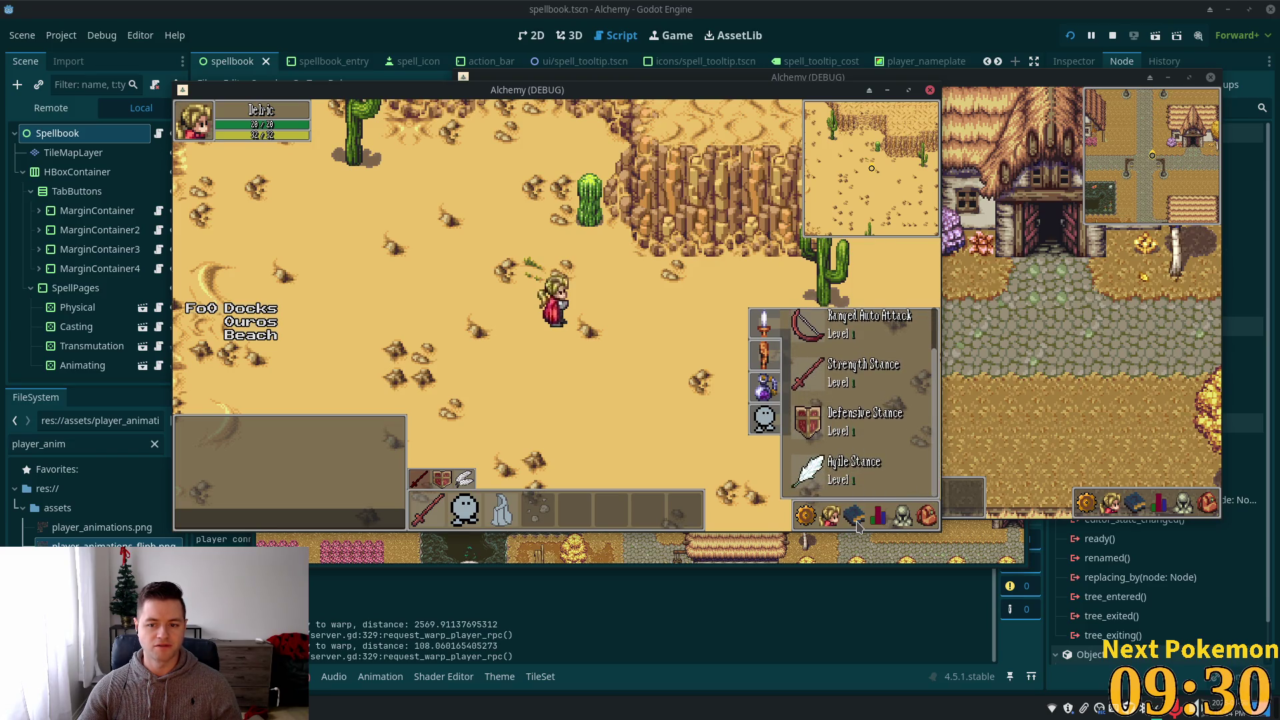
click(774, 37)
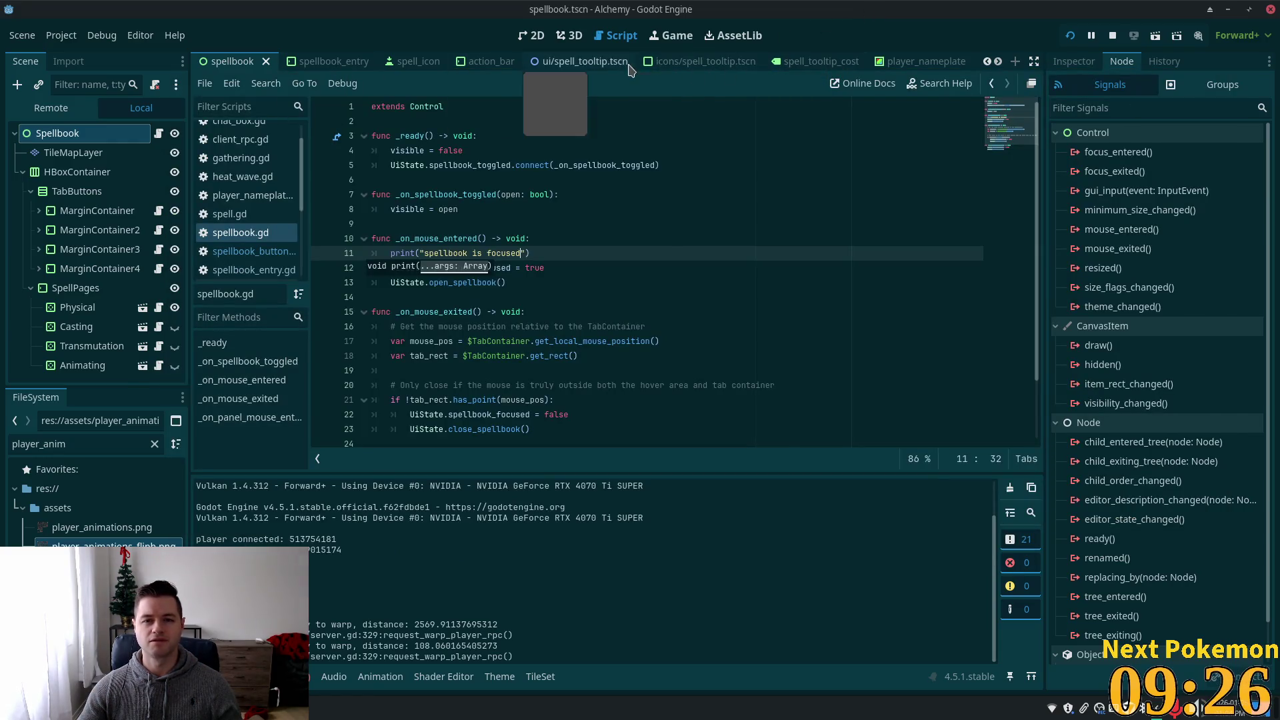
scroll(733, 64, down, 3)
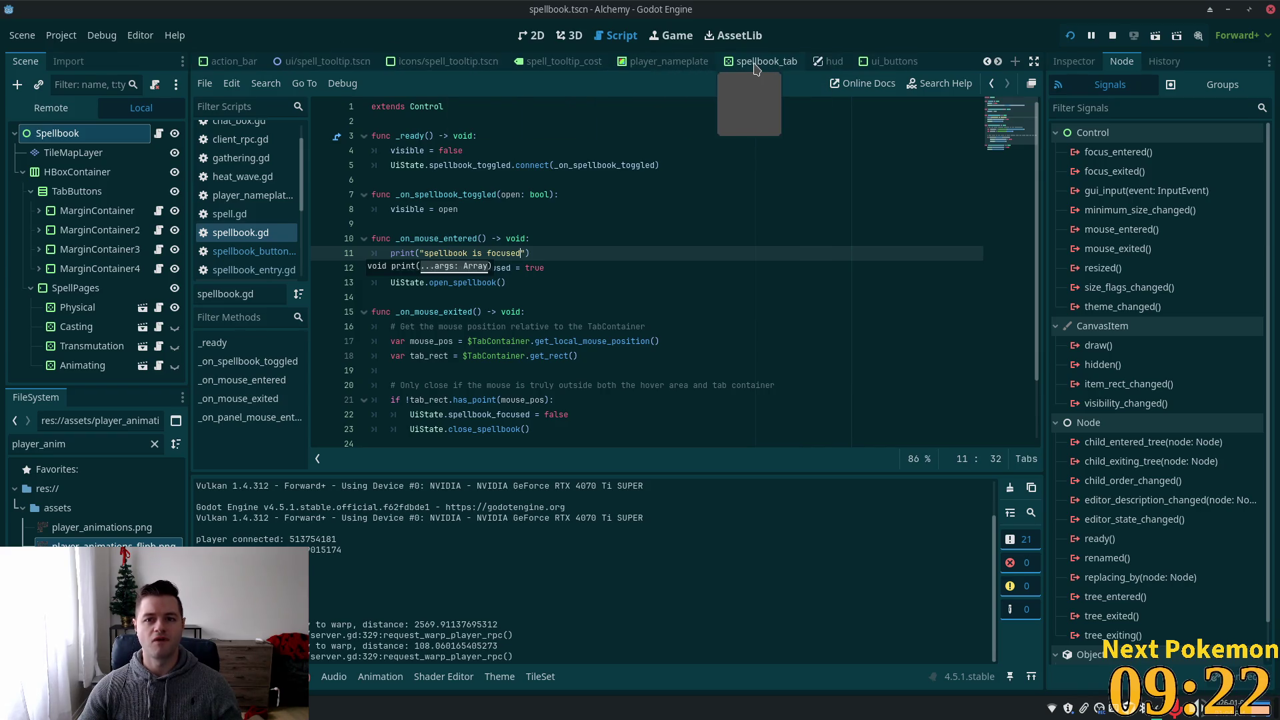
- Switch to the spellbook_button scene and view it in 2D
click(775, 67)
click(951, 58)
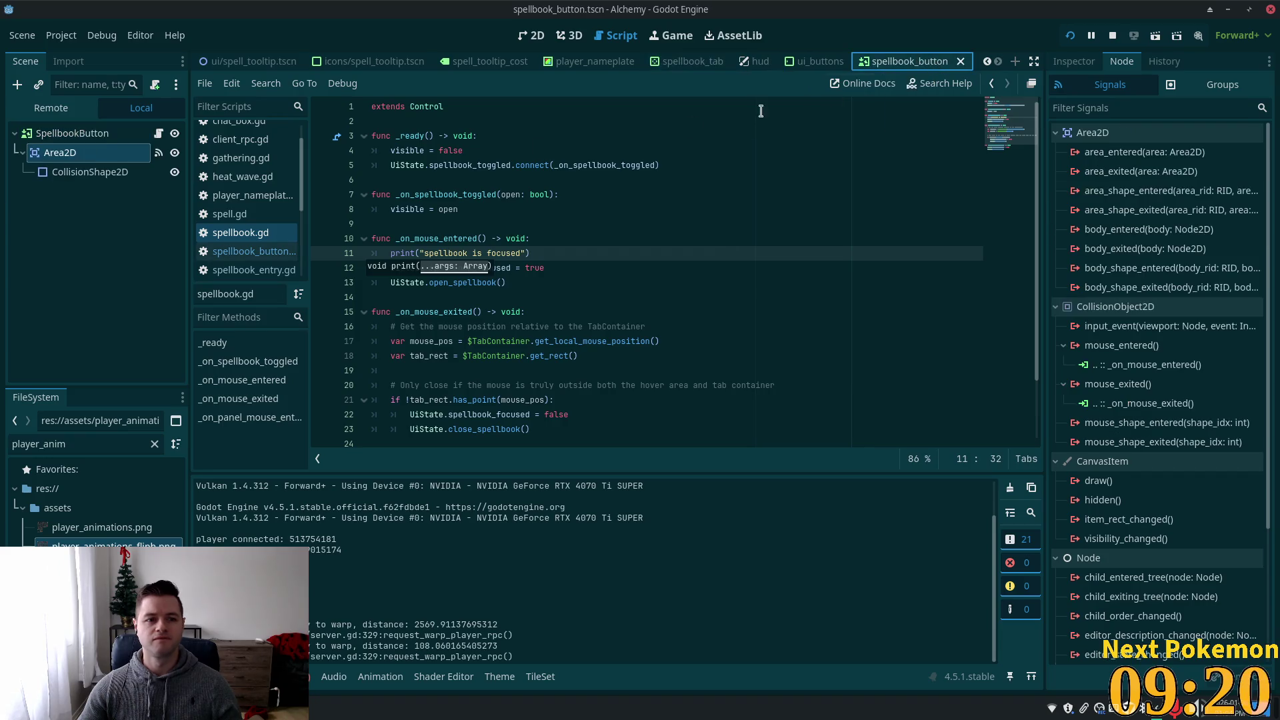
click(532, 35)
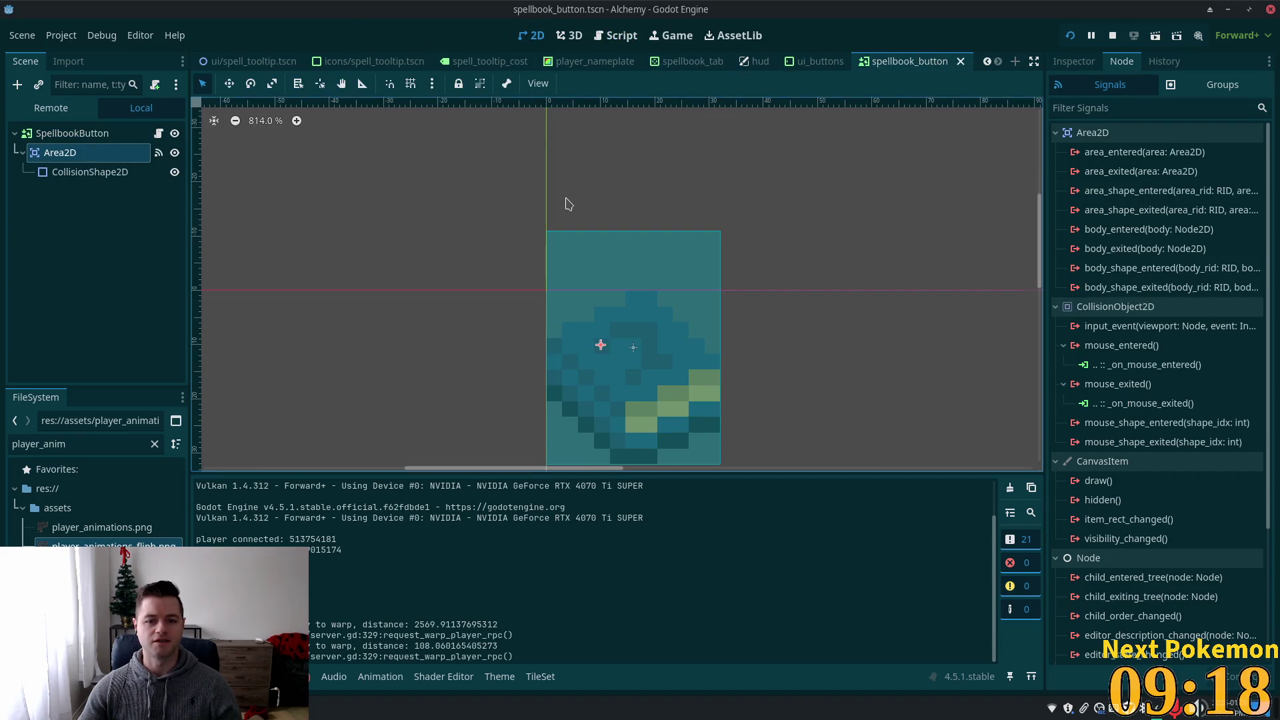
scroll(560, 207, down, 3)
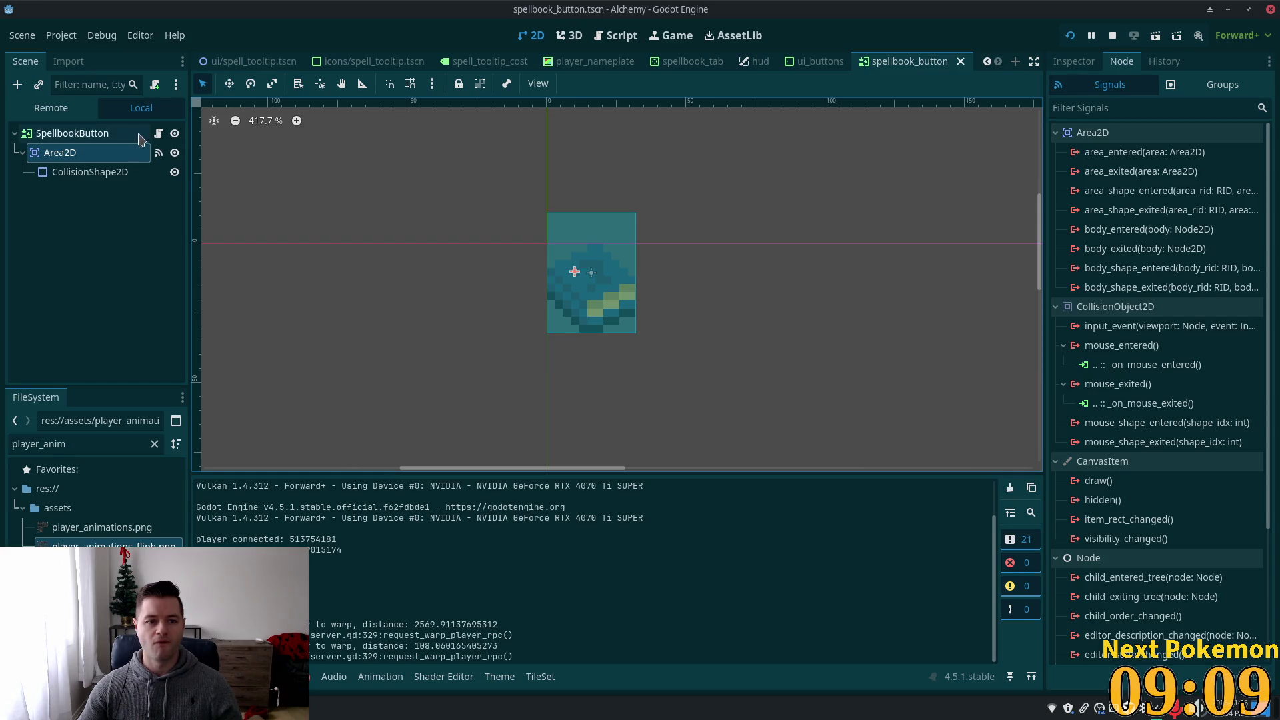
- Open spellbook_button.gd and inspect close_spellbook and spellbook_focused in the exit-timeout handler
click(159, 133)
click(460, 297)
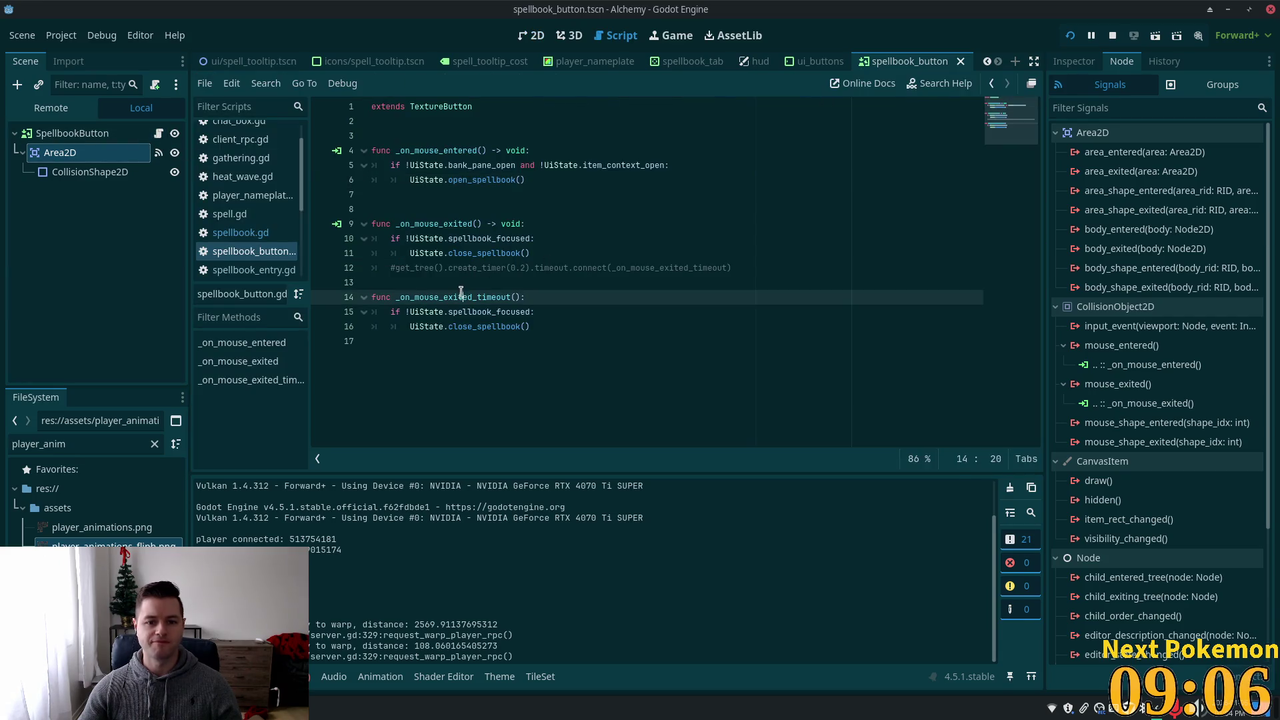
double_click(453, 314)
double_click(456, 326)
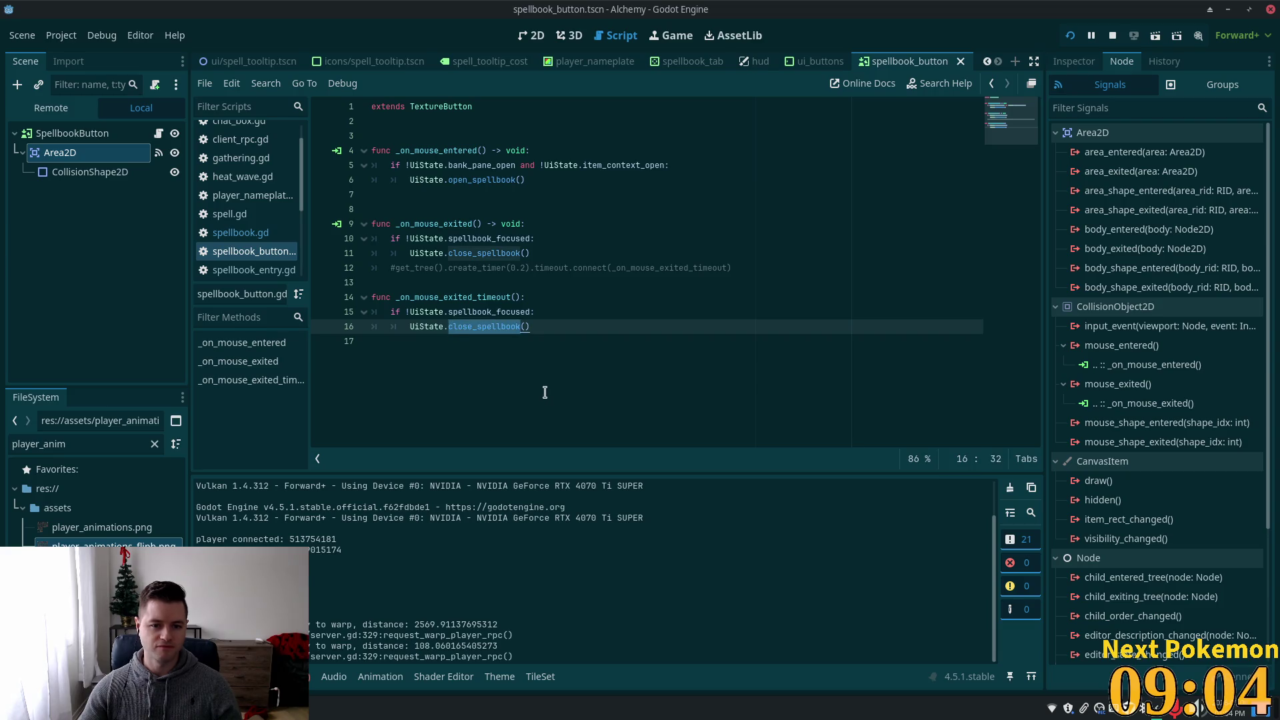
double_click(453, 297)
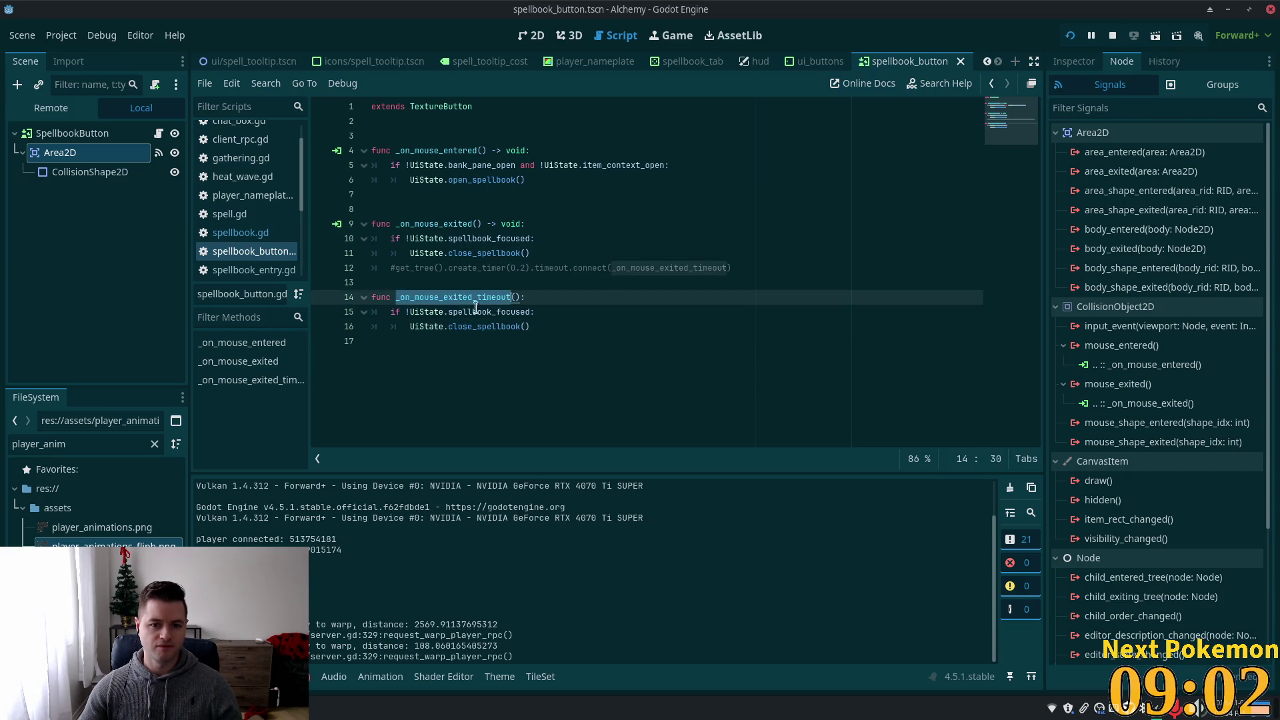
double_click(487, 311)
key(ctrl+c)
key(alt+Tab)
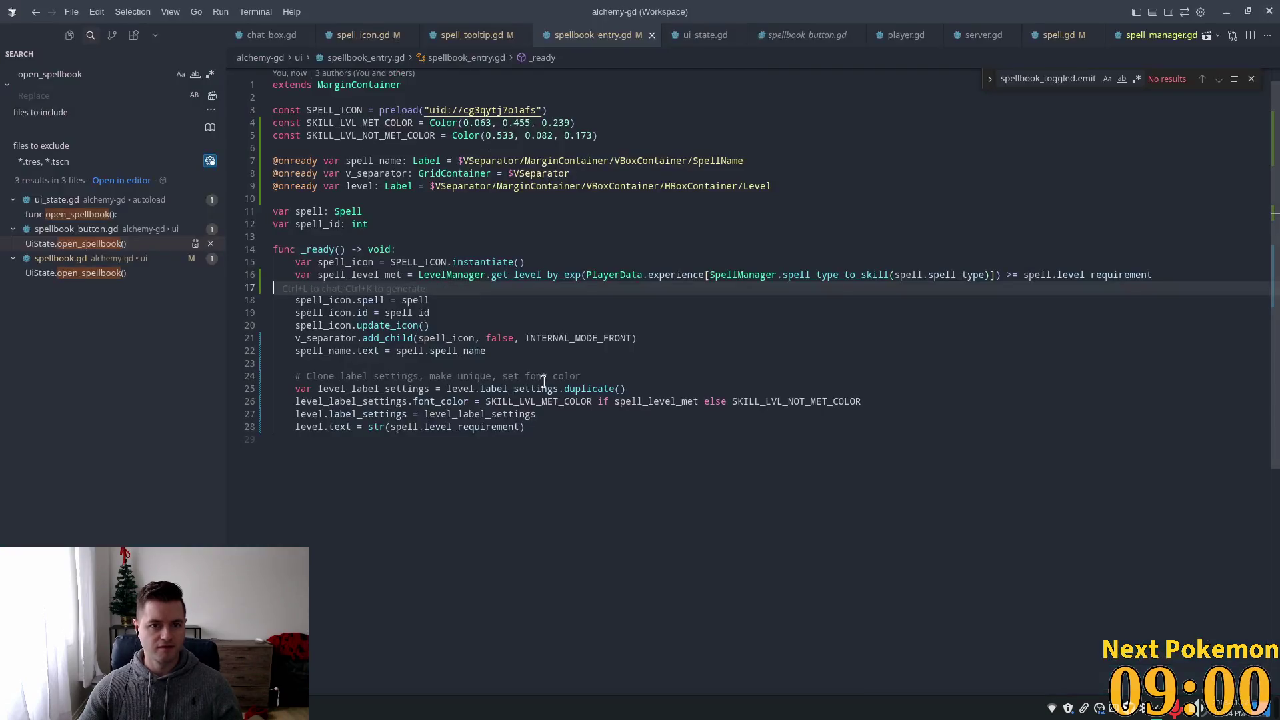
- Search the project for spellbook_focused and open its uses in ui_state.gd and spellbook.gd
double_click(73, 74)
key(ctrl+v)
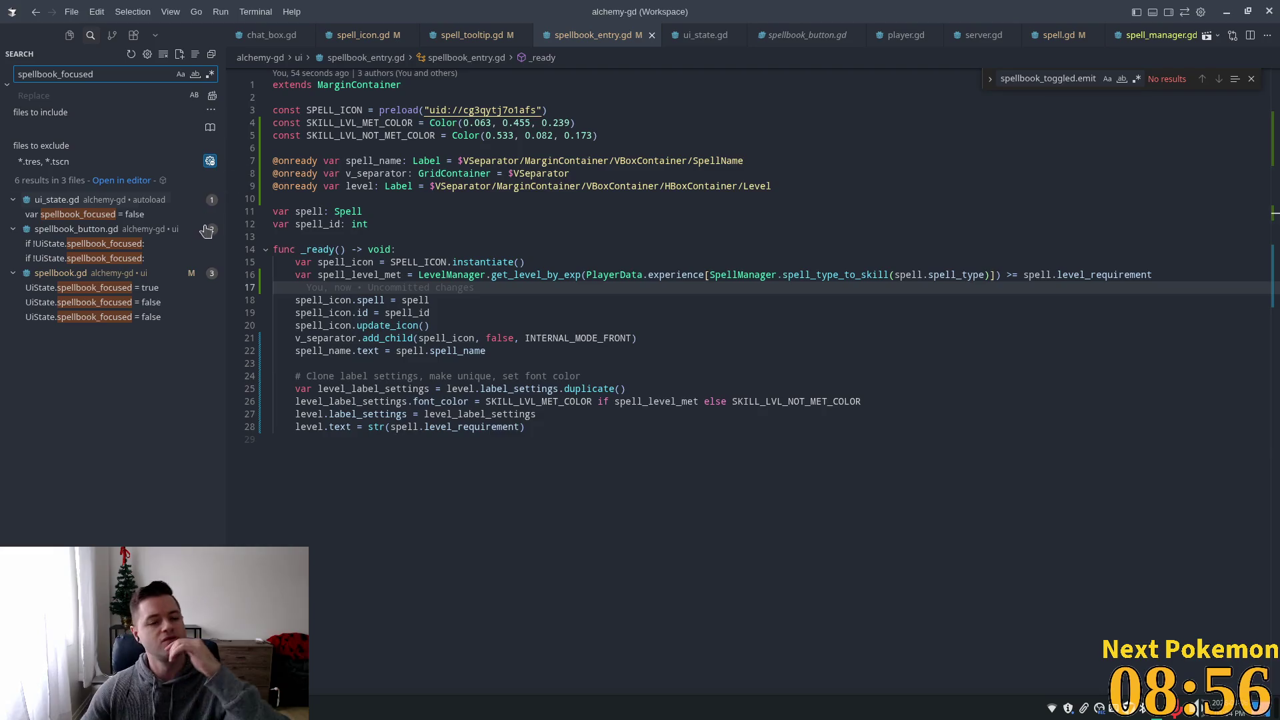
click(127, 215)
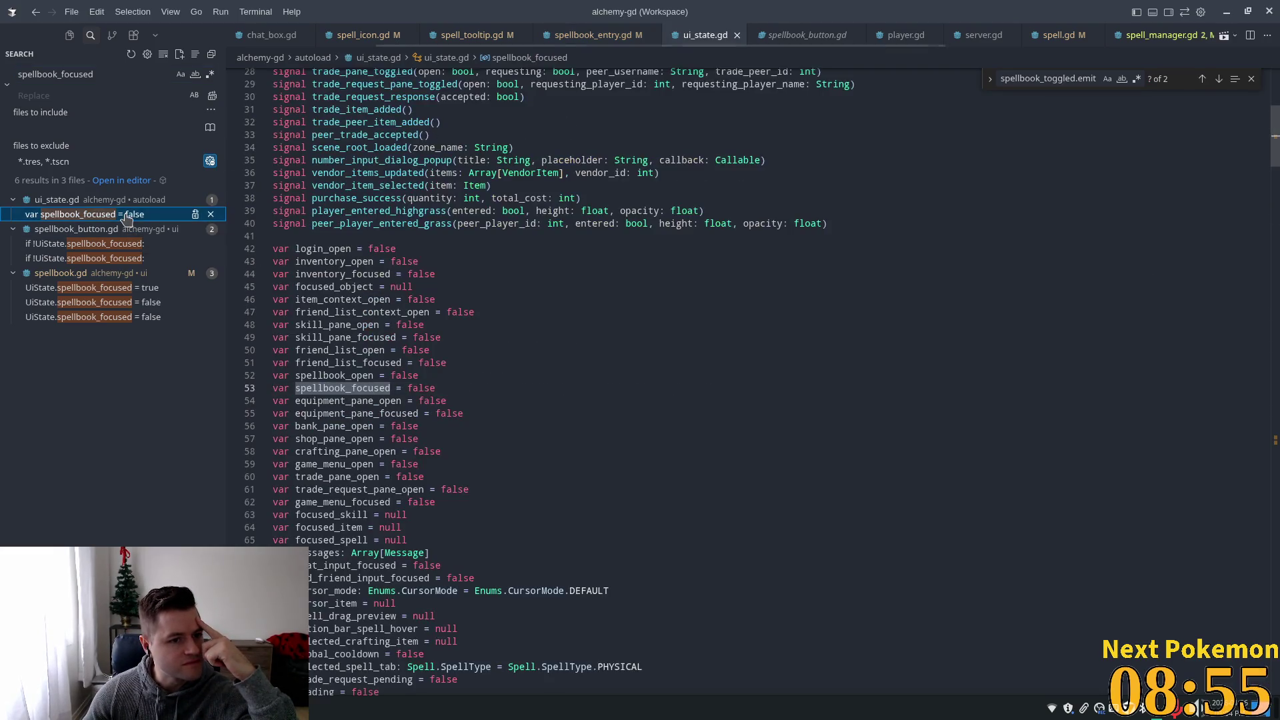
click(137, 288)
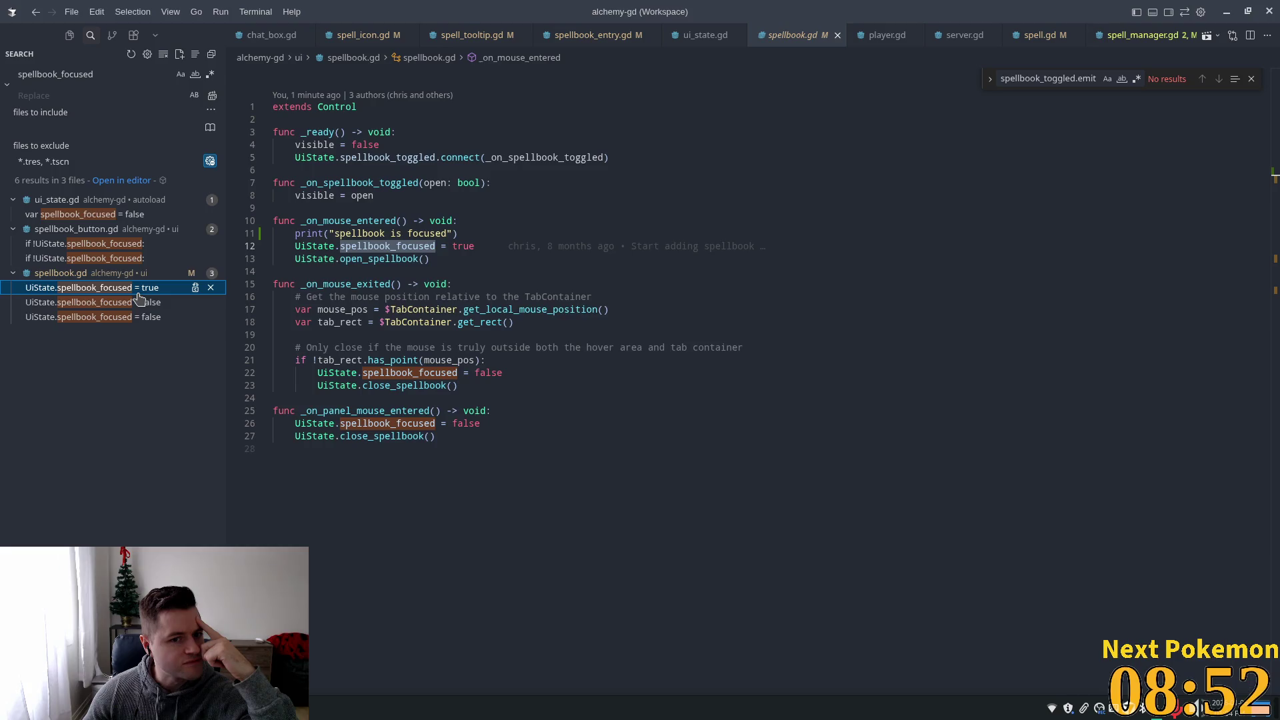
click(123, 304)
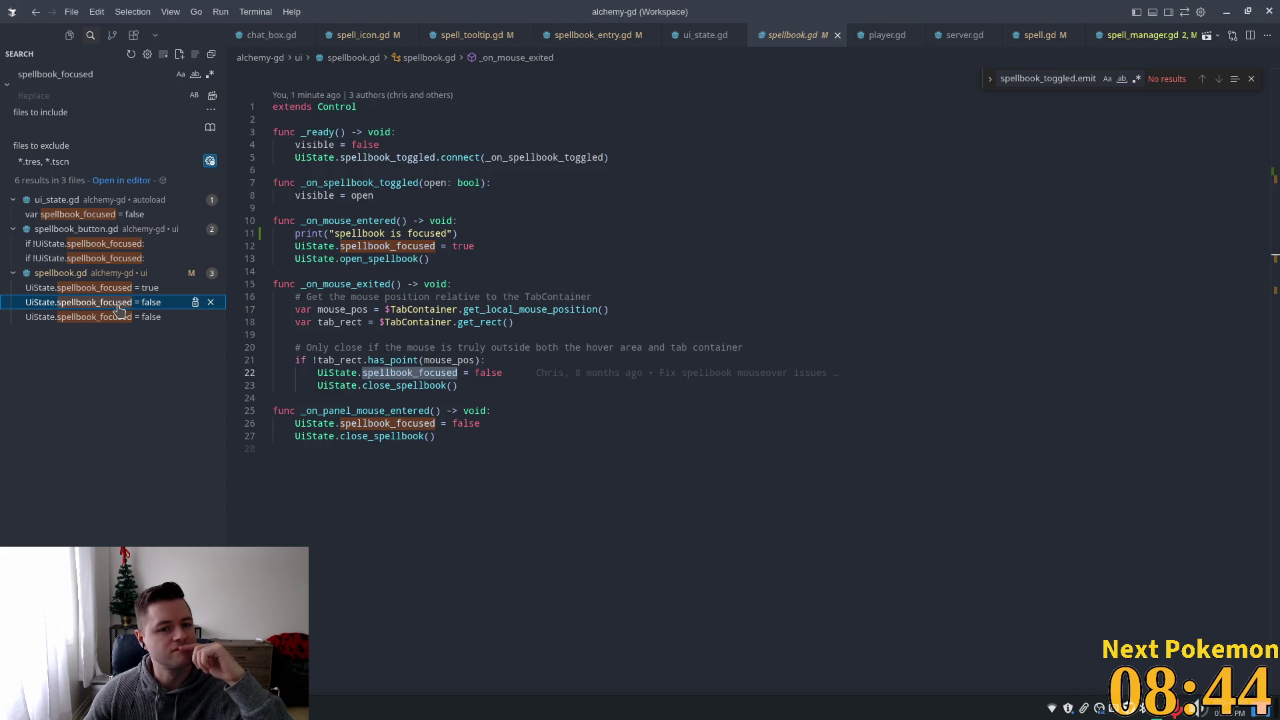
- Delete the "spellbook is focused" print from the mouse-entered handler and save spellbook.gd
drag(462, 233, 272, 242)
key(BackSpace)
key(BackSpace)
key(ctrl+s)
click(460, 233)
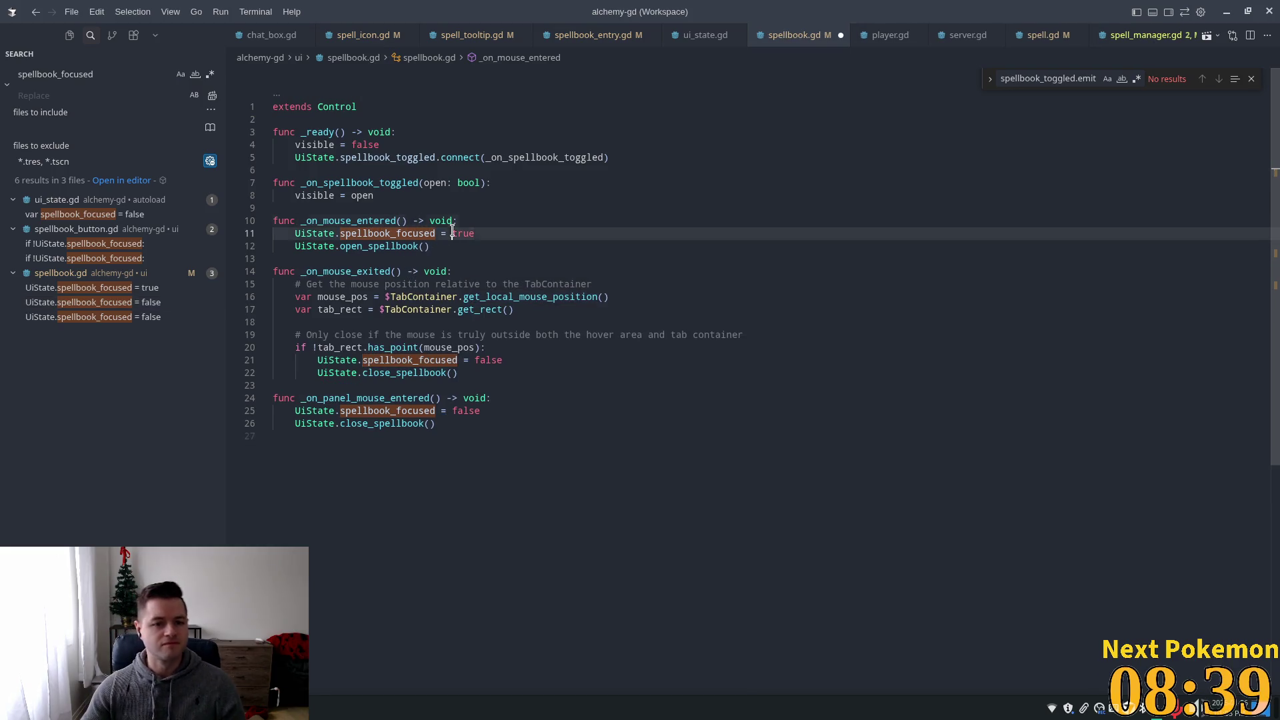
click(465, 265)
click(464, 269)
mouse_move(598, 271)
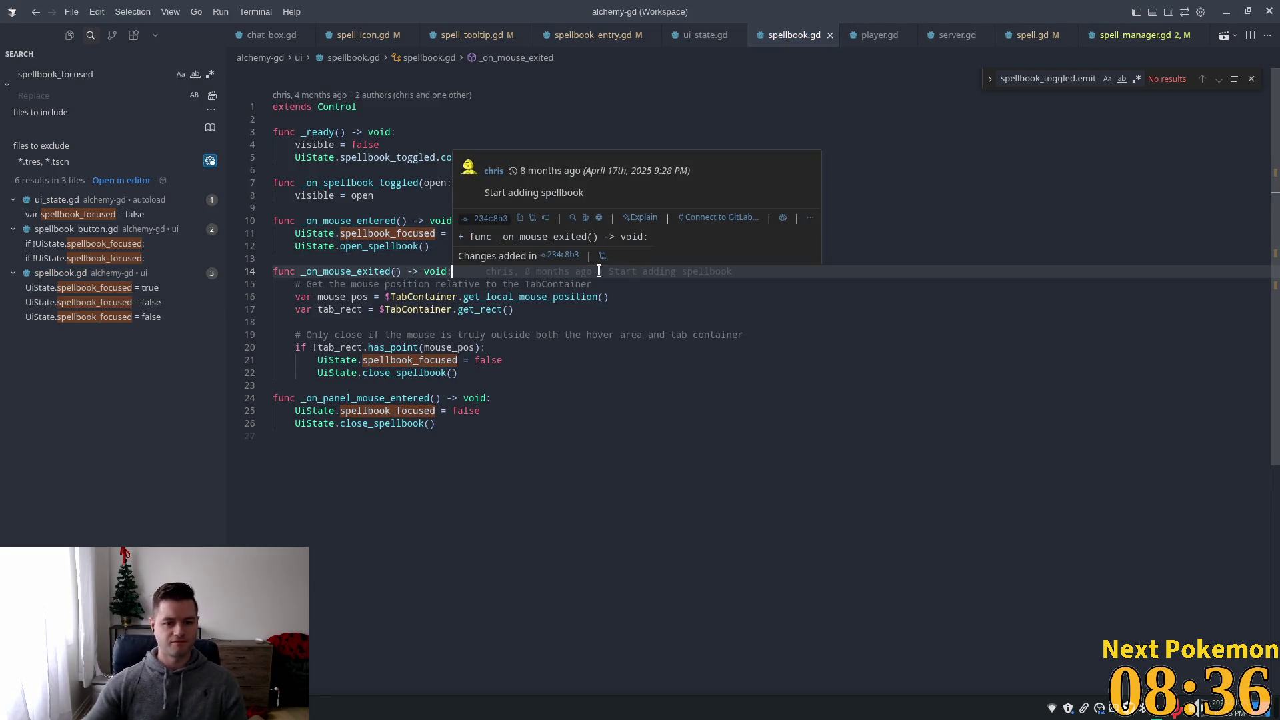
double_click(363, 398)
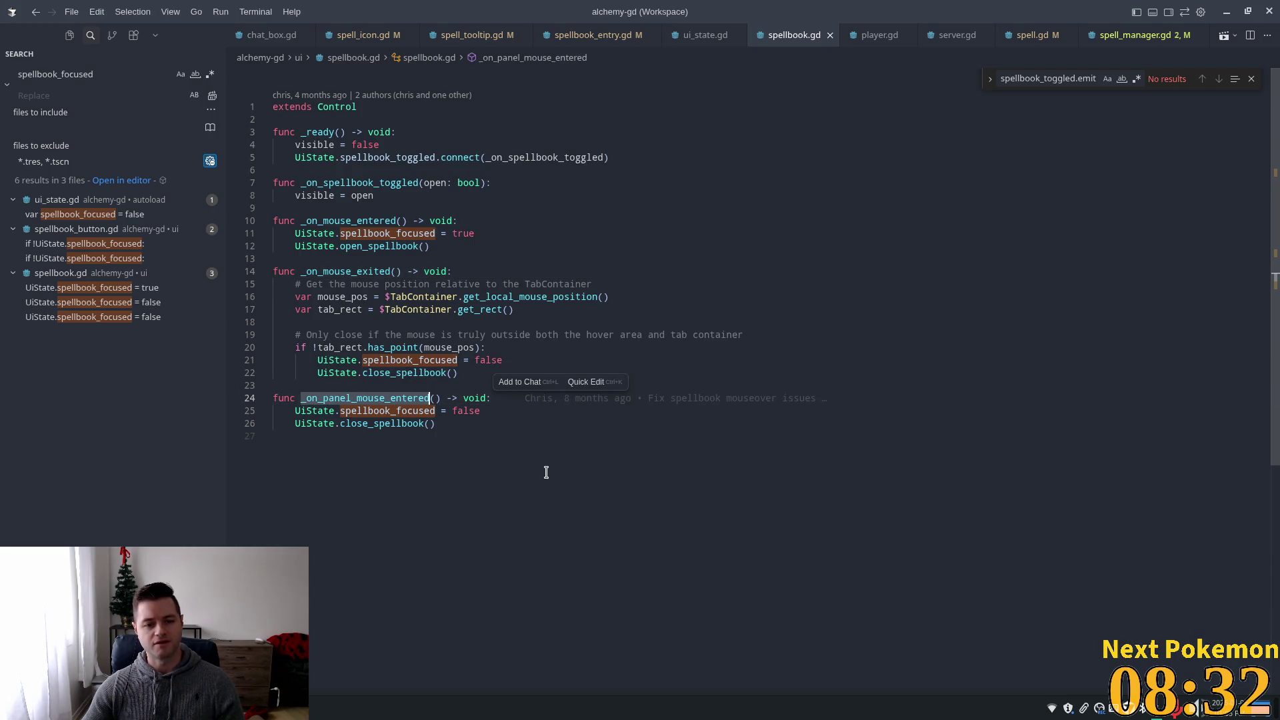
click(466, 283)
- Add print("mouse exited") at the top of the _on_mouse_exited handler
key(Up)
key(Return)
text(print()
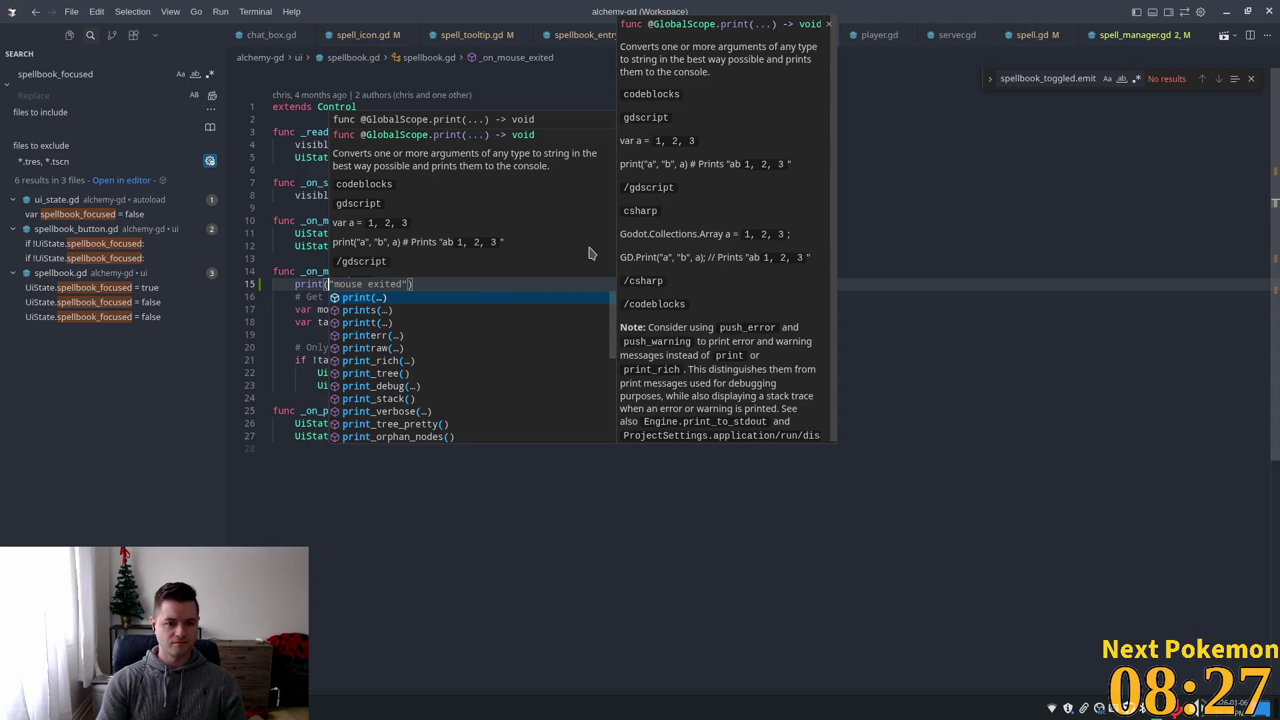
key(Tab)
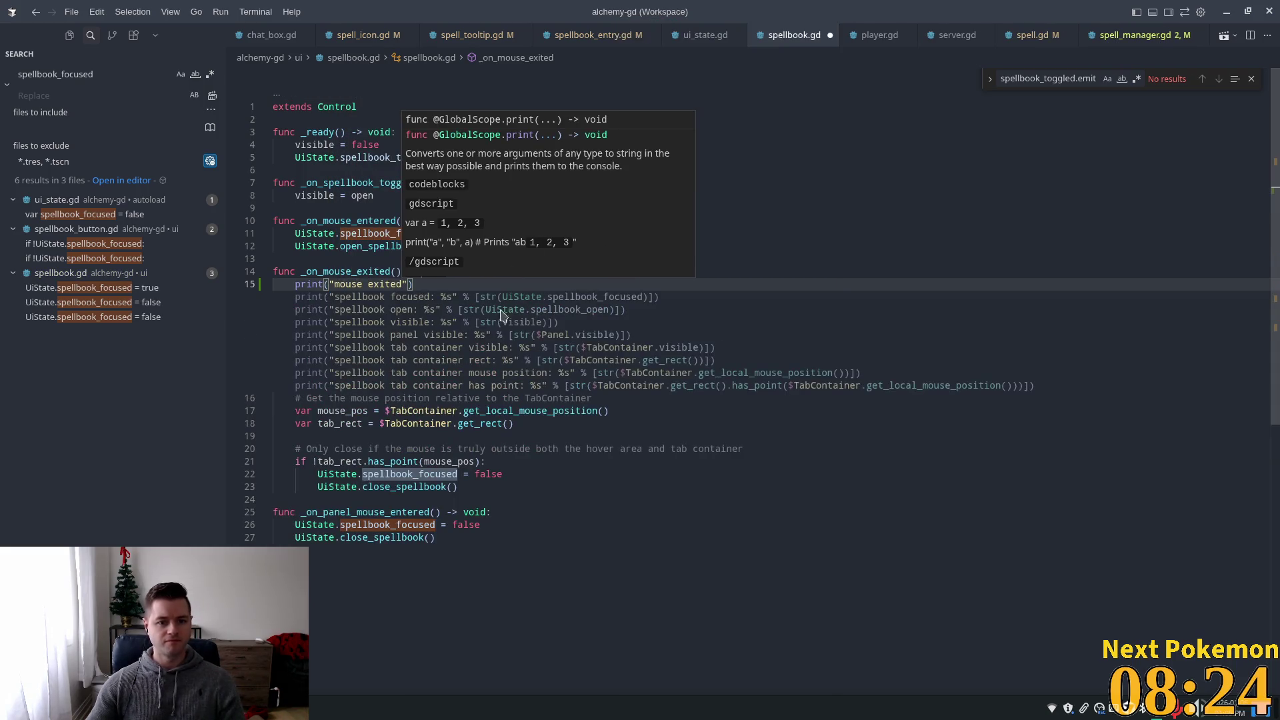
key(Escape)
drag(413, 284, 296, 286)
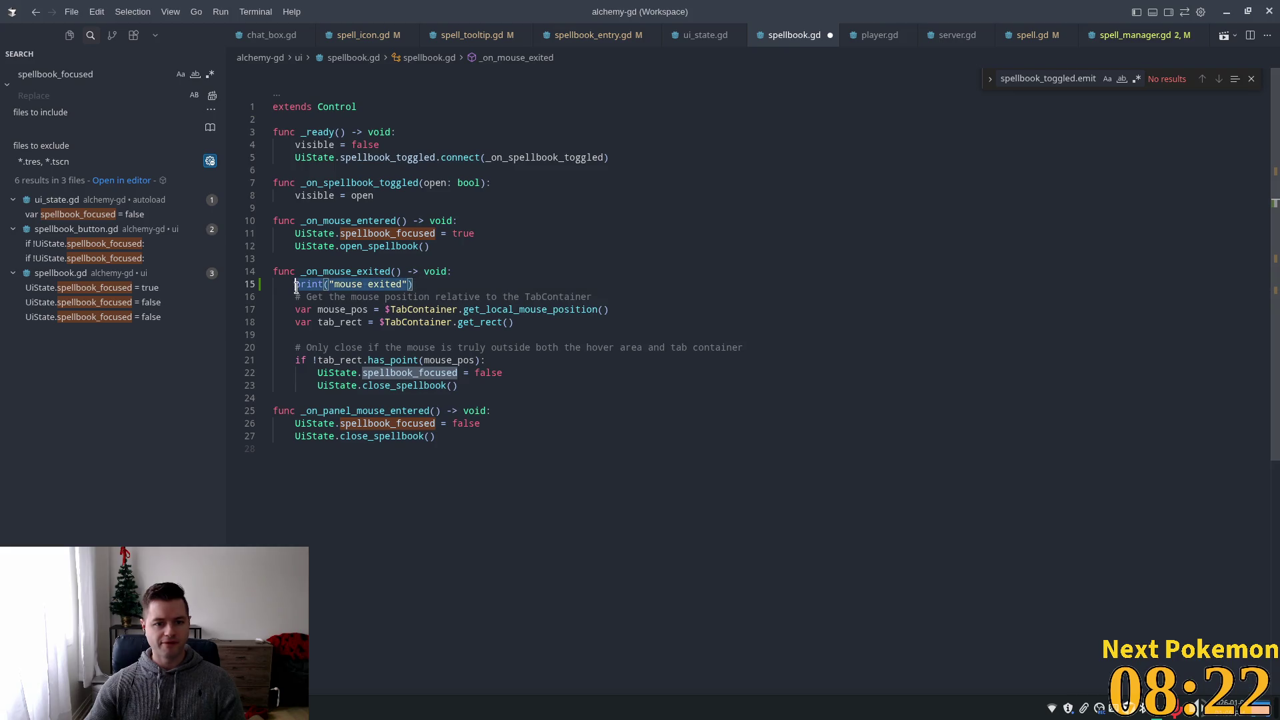
- Add print("panel mouse entered") under _on_panel_mouse_entered and save spellbook.gd
click(523, 410)
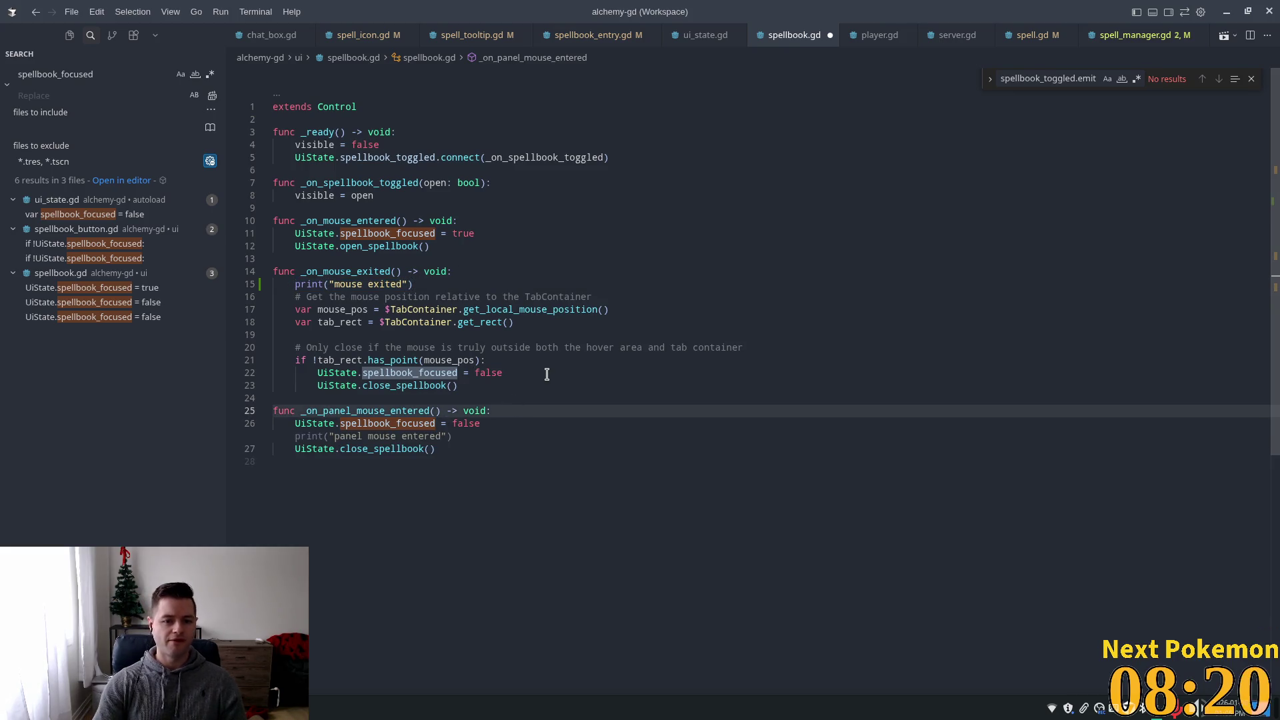
key(Return)
text(print)
key(Tab)
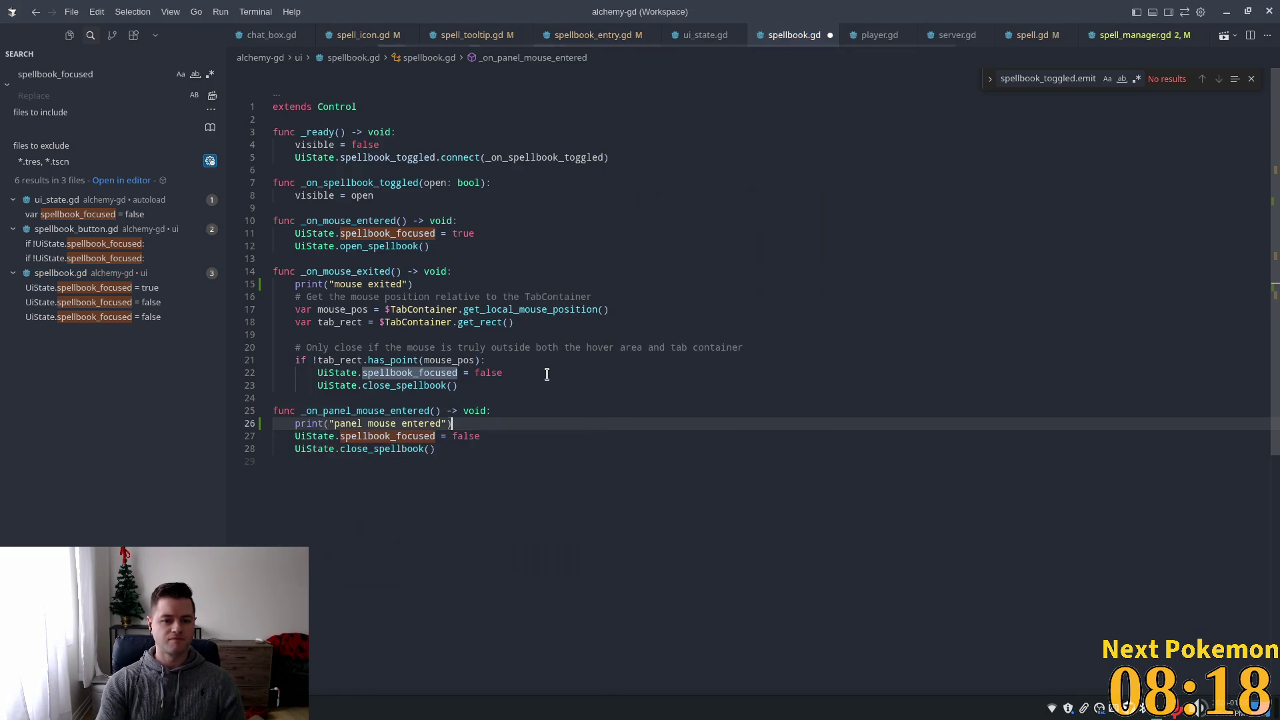
key(ctrl+s)
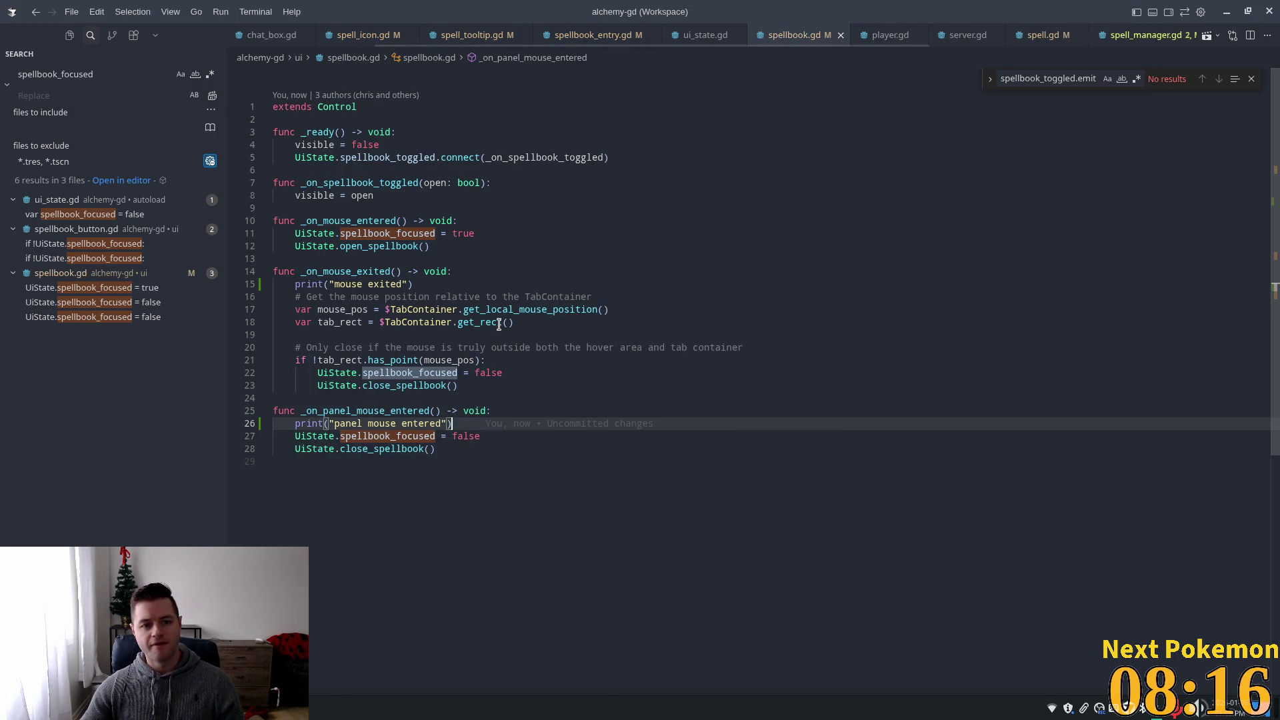
click(628, 285)
key(alt+Tab)
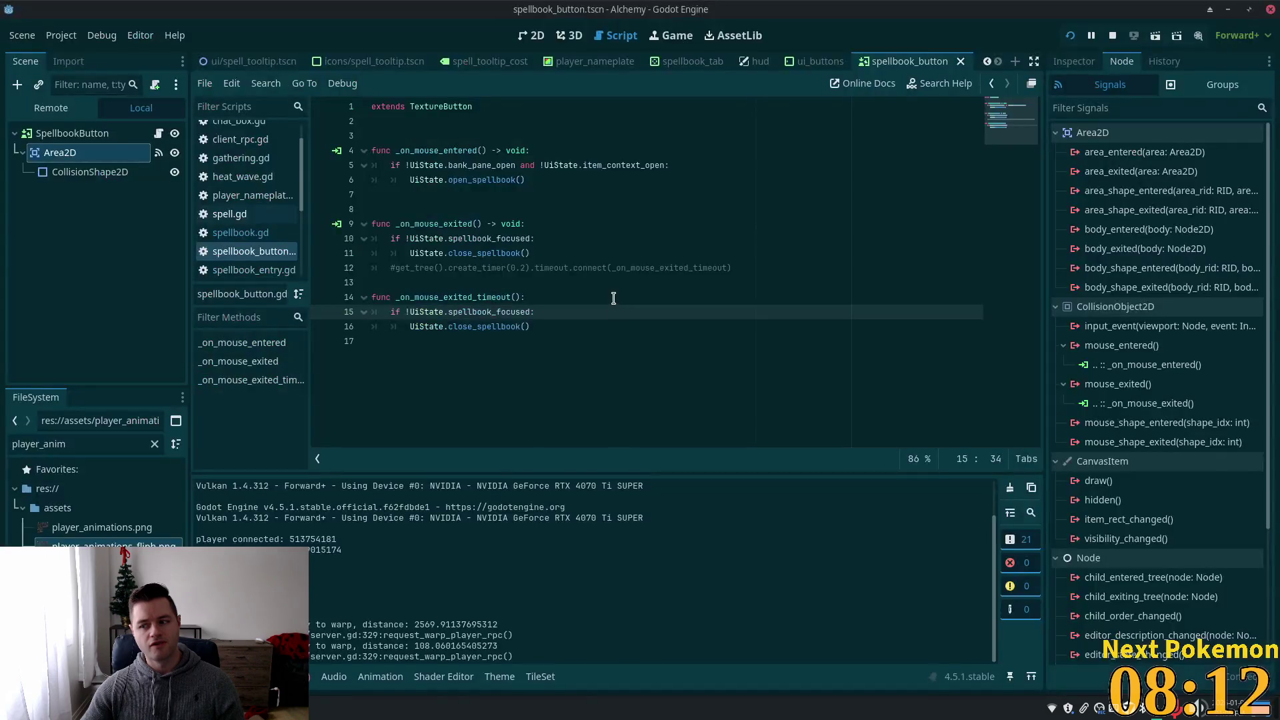
- Run the Alchemy game with F5 and wait for its debug window to show the desert
key(F5)
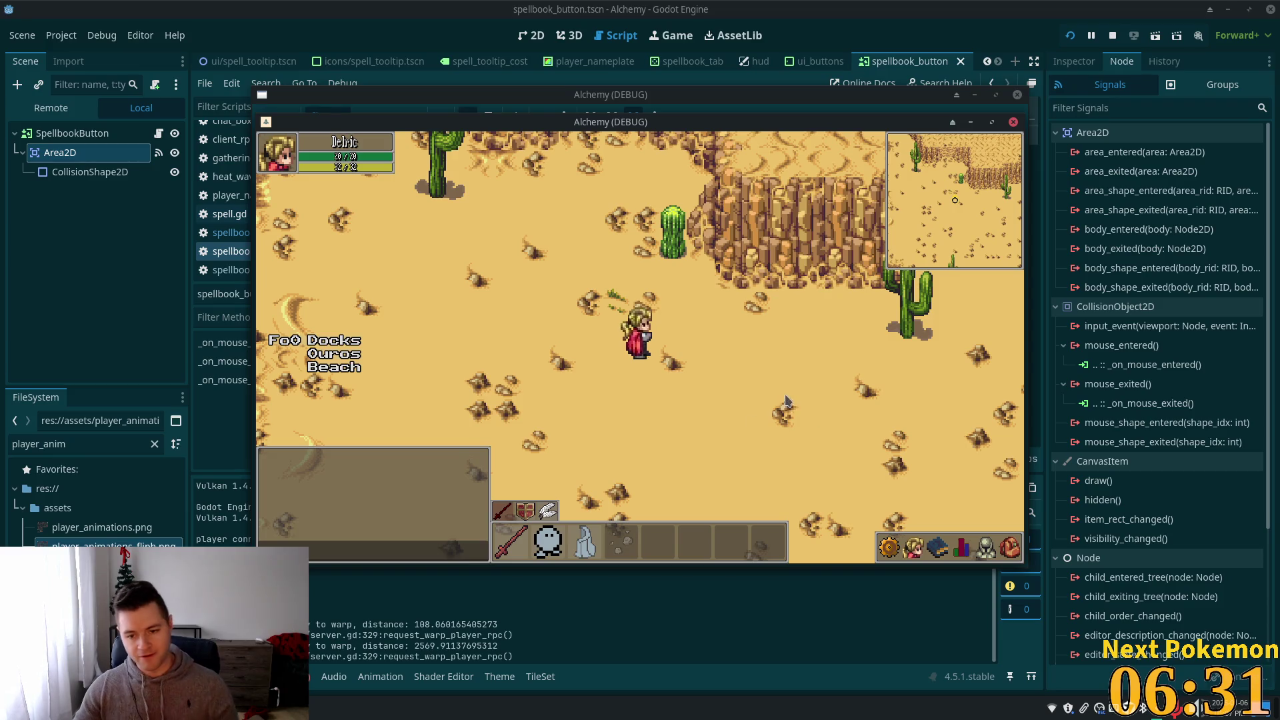
- Open, close and reopen the in-game spellbook from the action bar
click(934, 548)
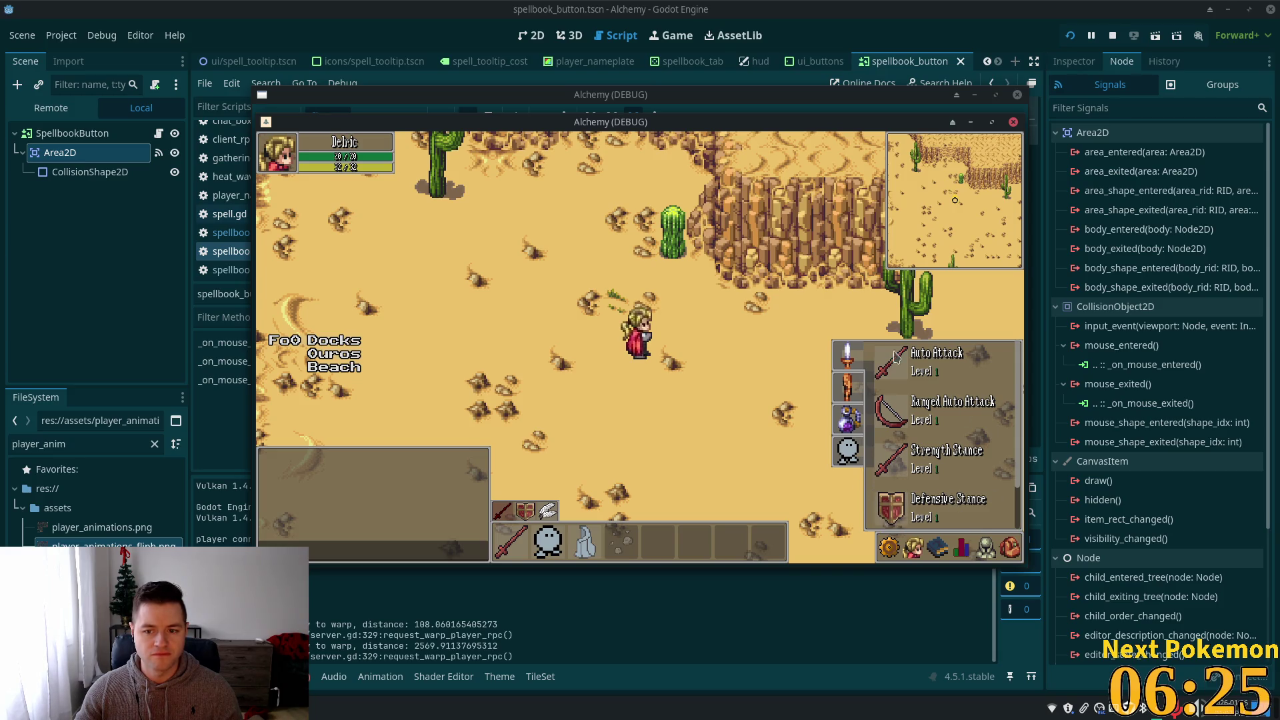
click(869, 457)
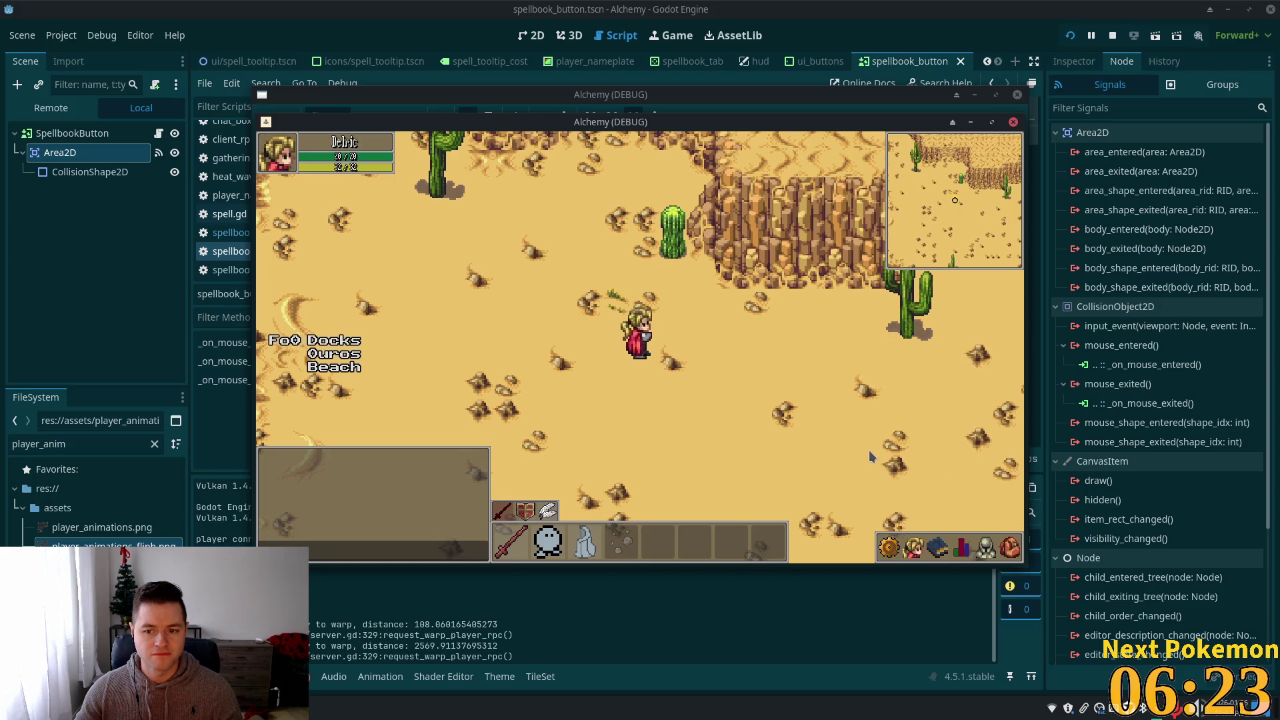
click(937, 548)
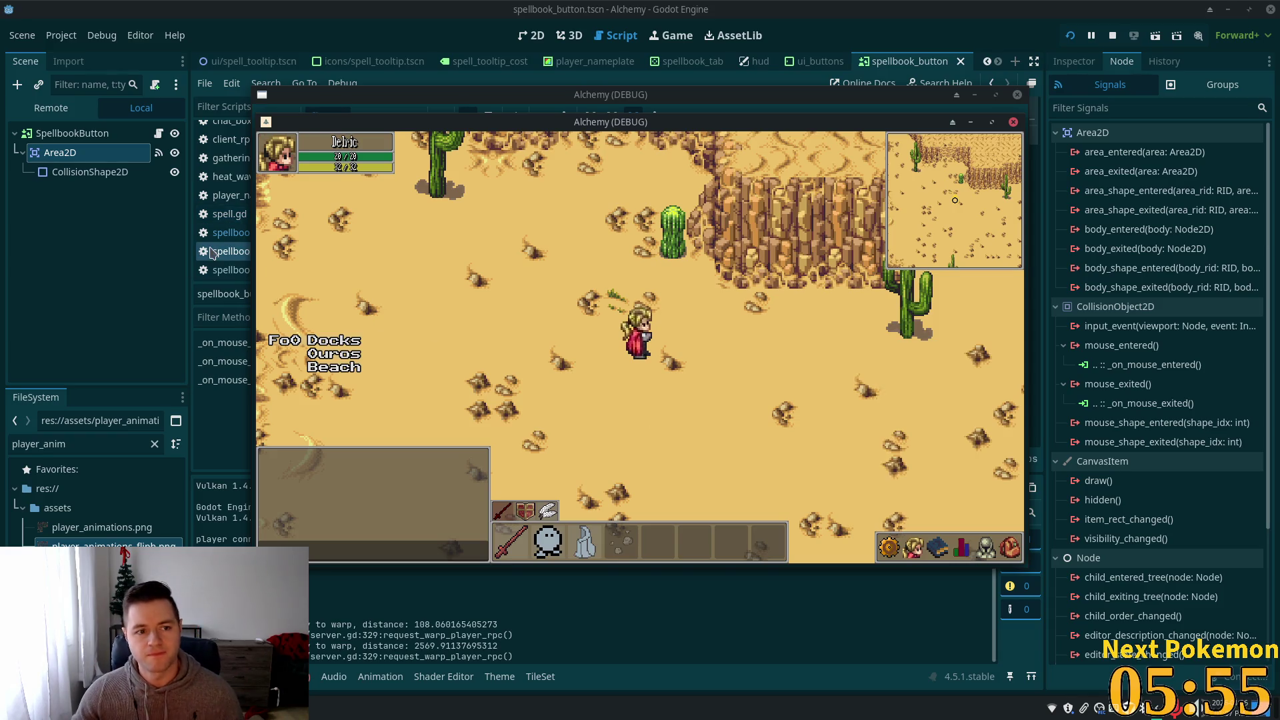
mouse_move(933, 552)
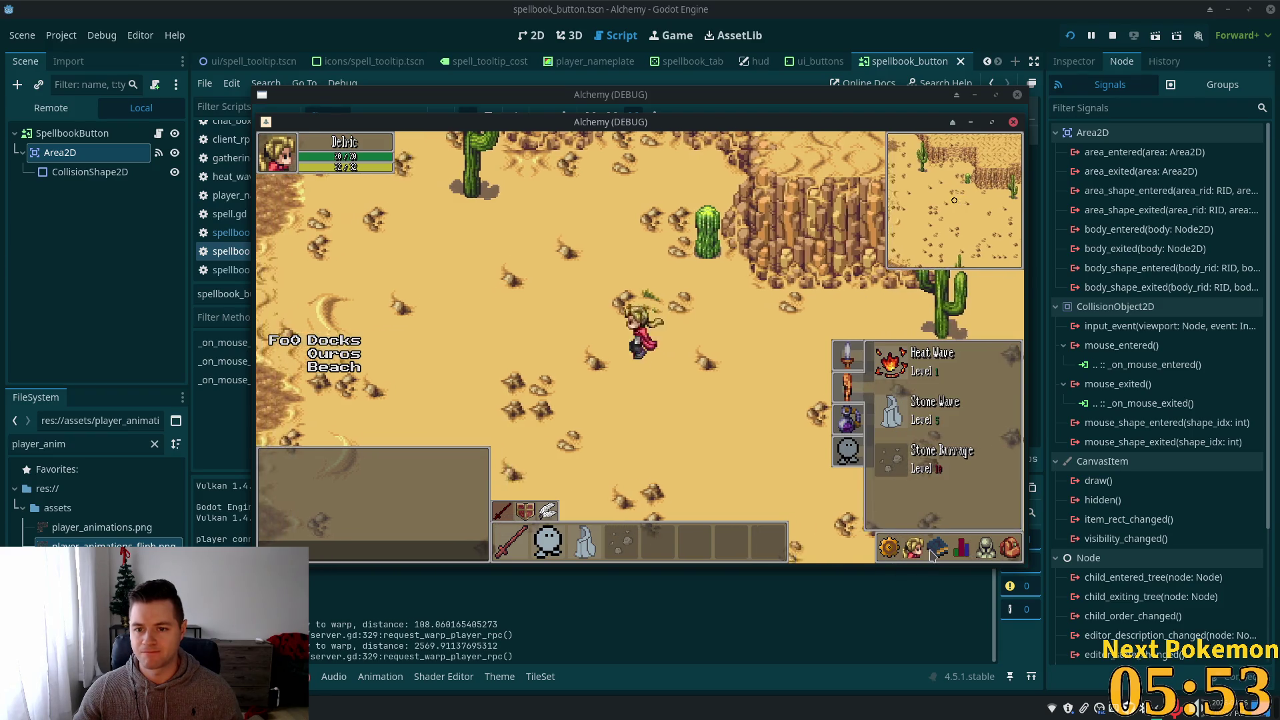
- Walk the character east into the Solara Desert, then toggle the spellbook and character stats panel
key(a)
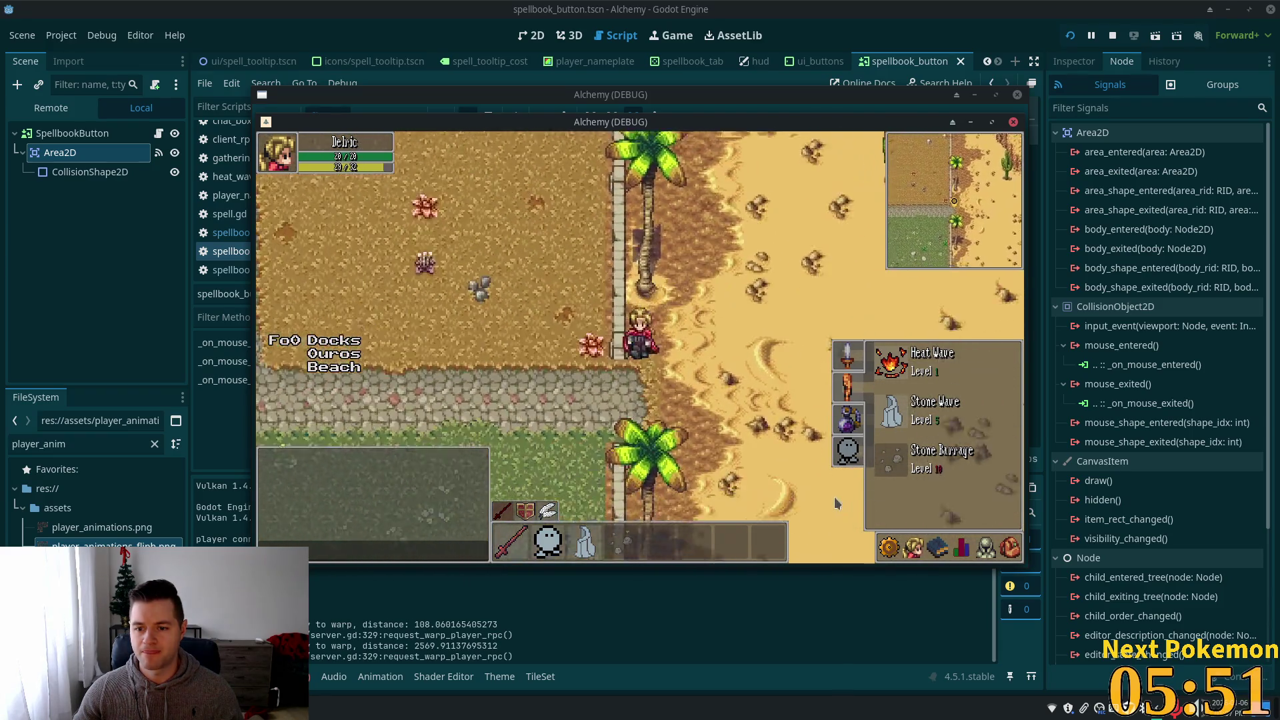
key(s)
key(d)
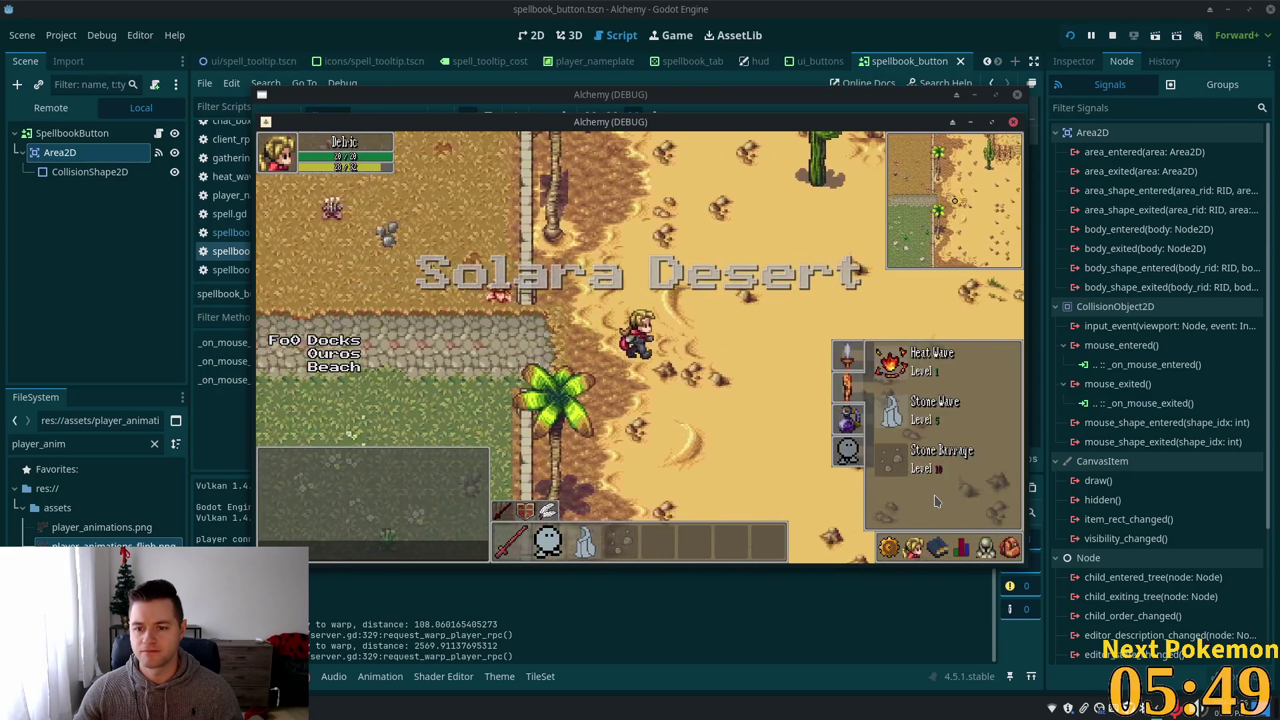
key(d)
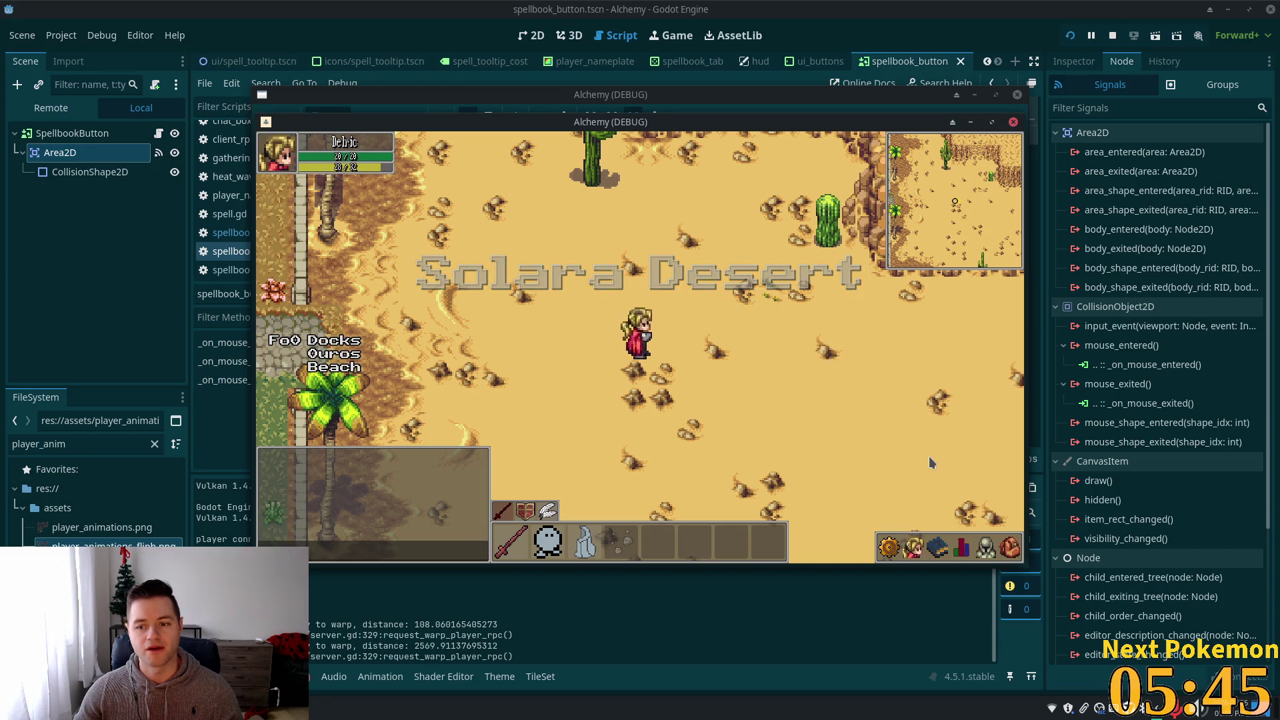
key(Escape)
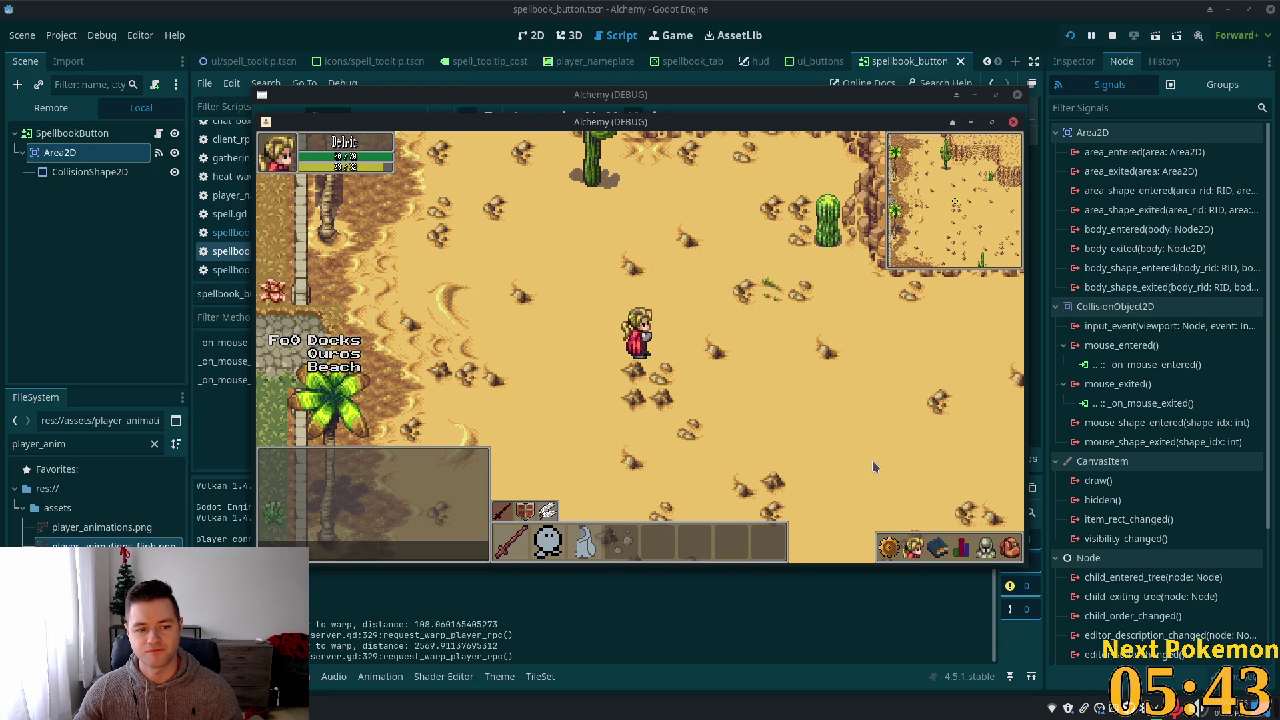
click(943, 552)
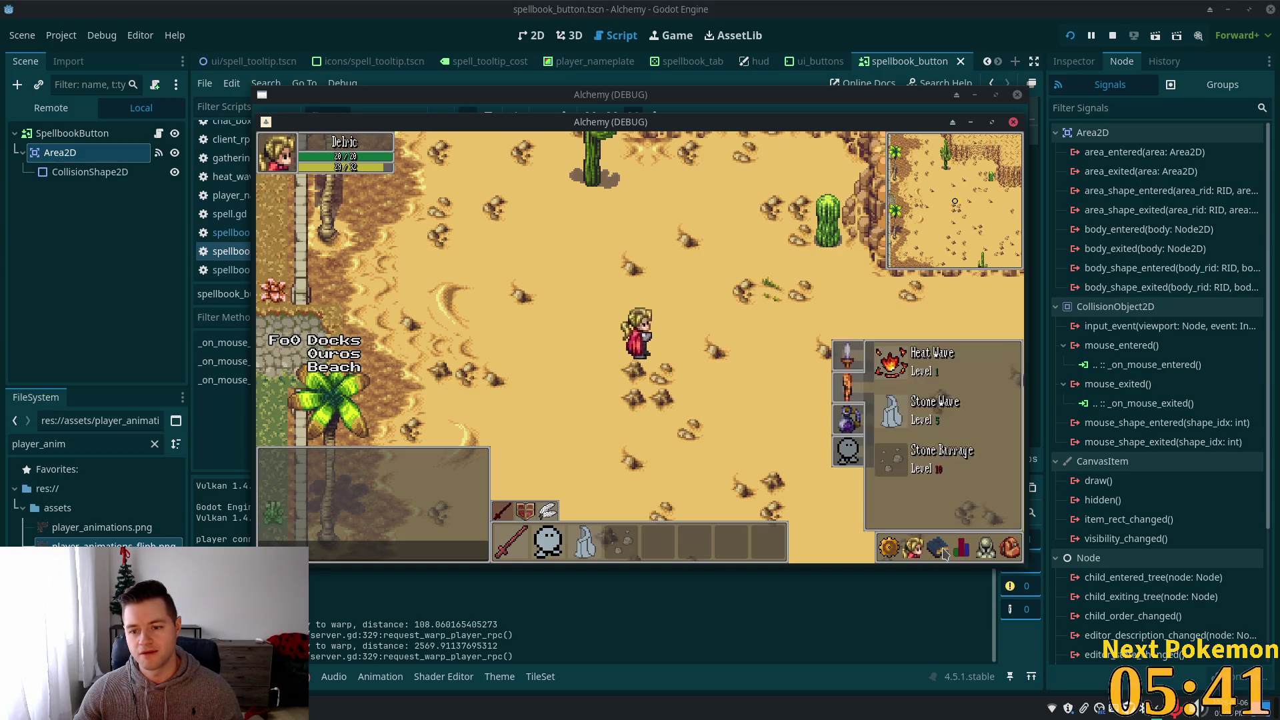
click(962, 549)
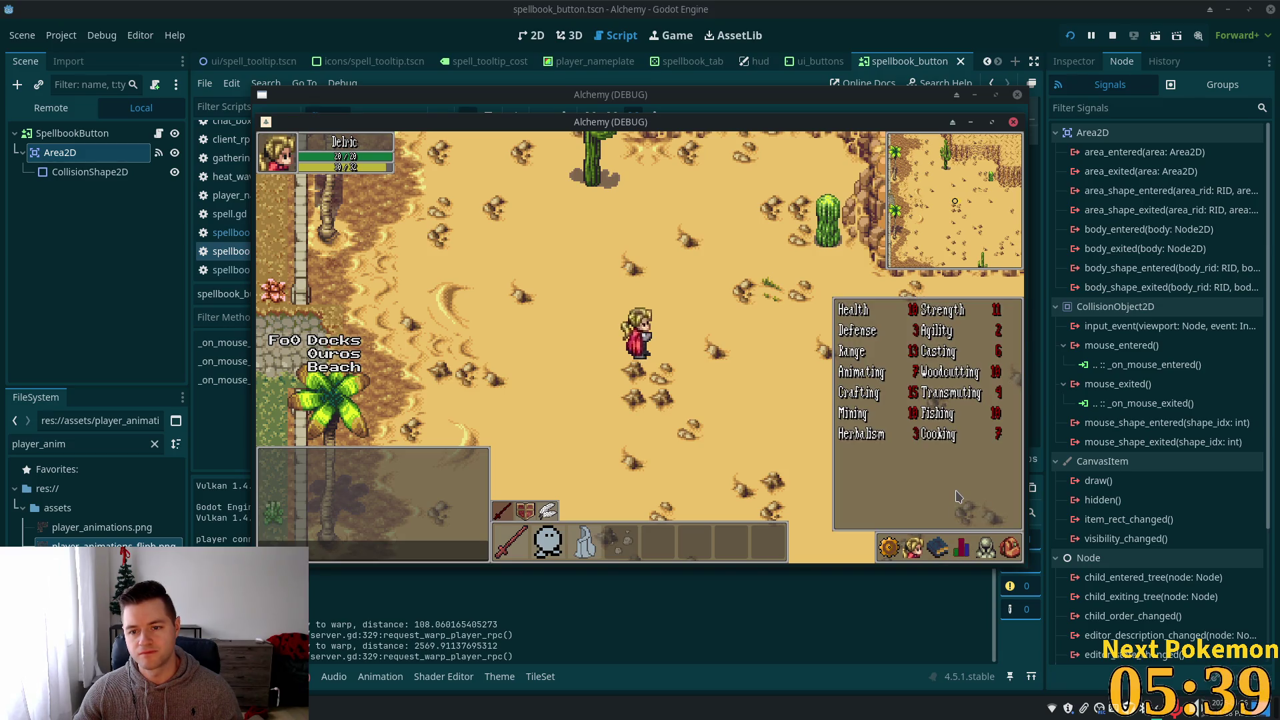
click(930, 545)
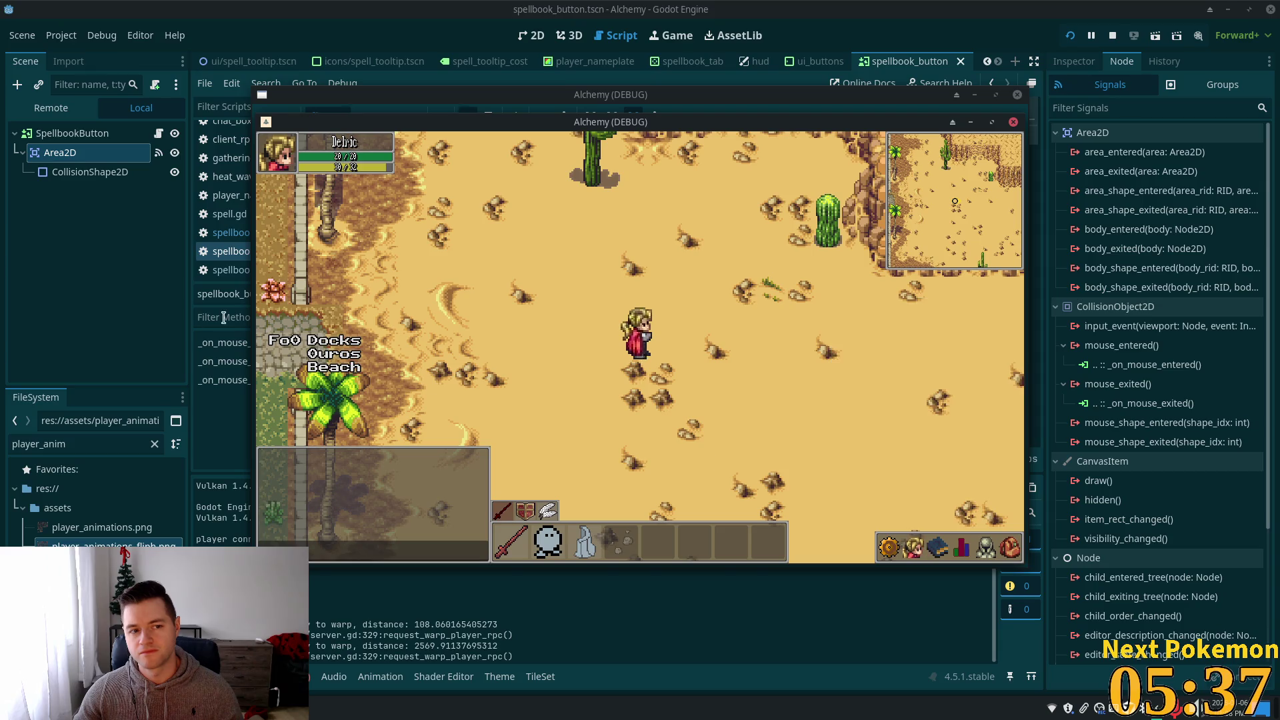
- Bring the Godot editor forward, show spellbook_button.gd, then switch to Cursor's spellbook.gd
click(122, 256)
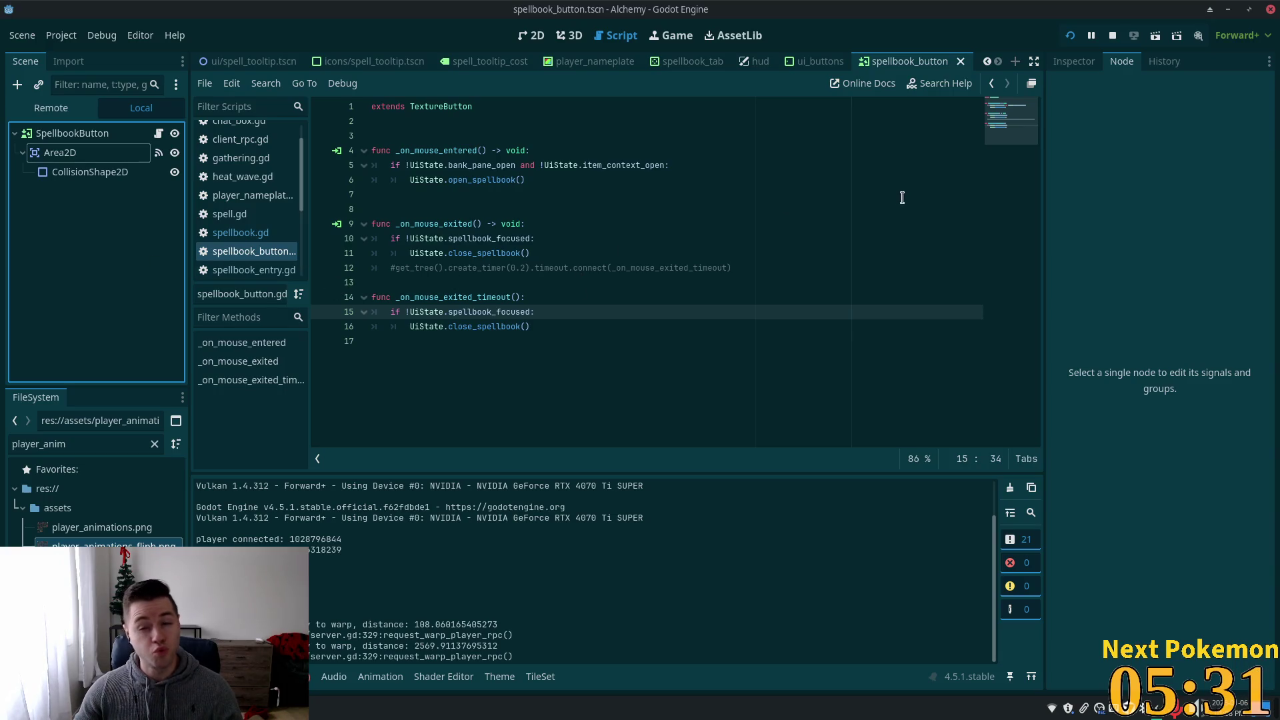
click(560, 150)
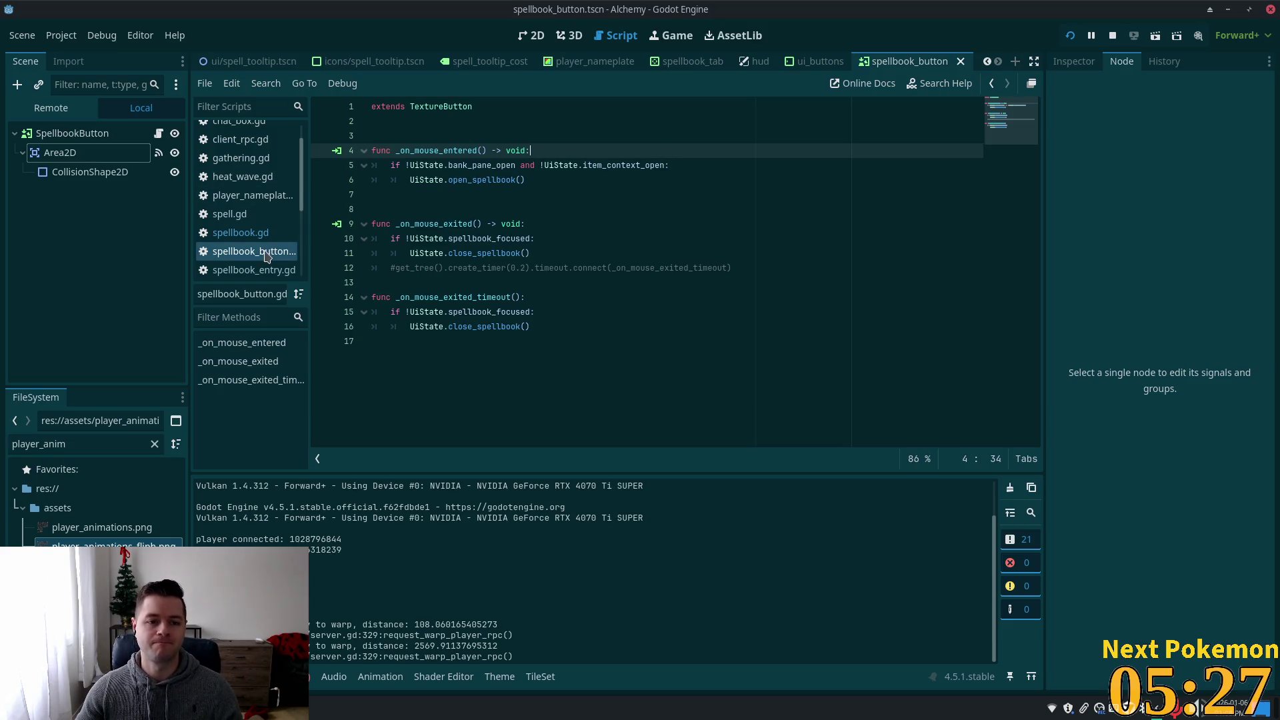
click(257, 232)
click(253, 251)
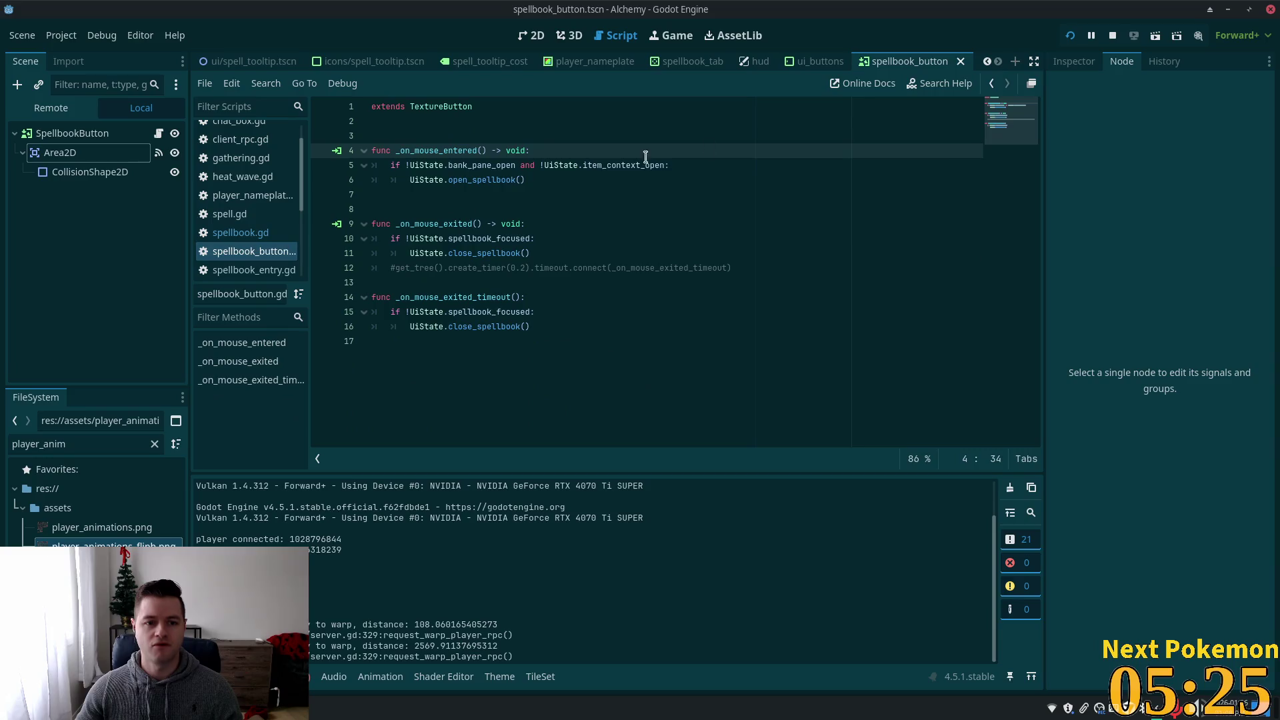
click(718, 140)
key(alt+Tab)
click(498, 185)
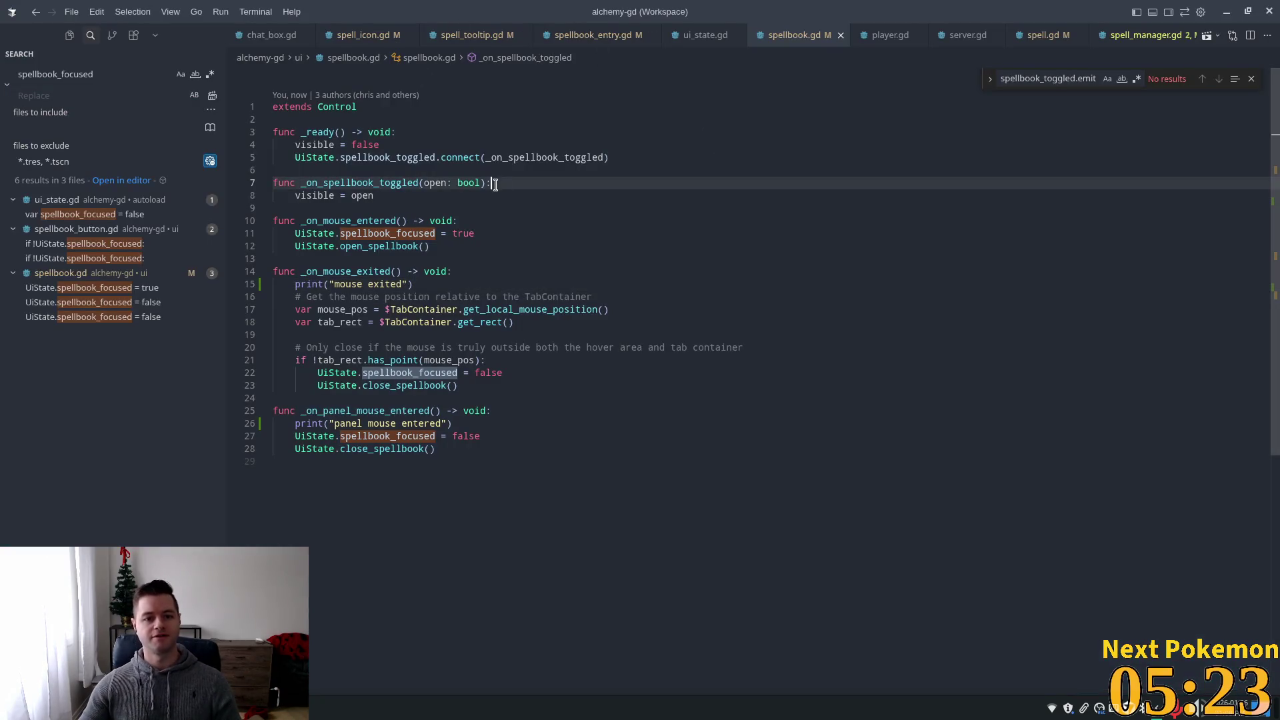
- Review spellbook_focused matches in spellbook.gd and ui_state.gd, then open spellbook_button.gd
key(ctrl+p)
text(uis)
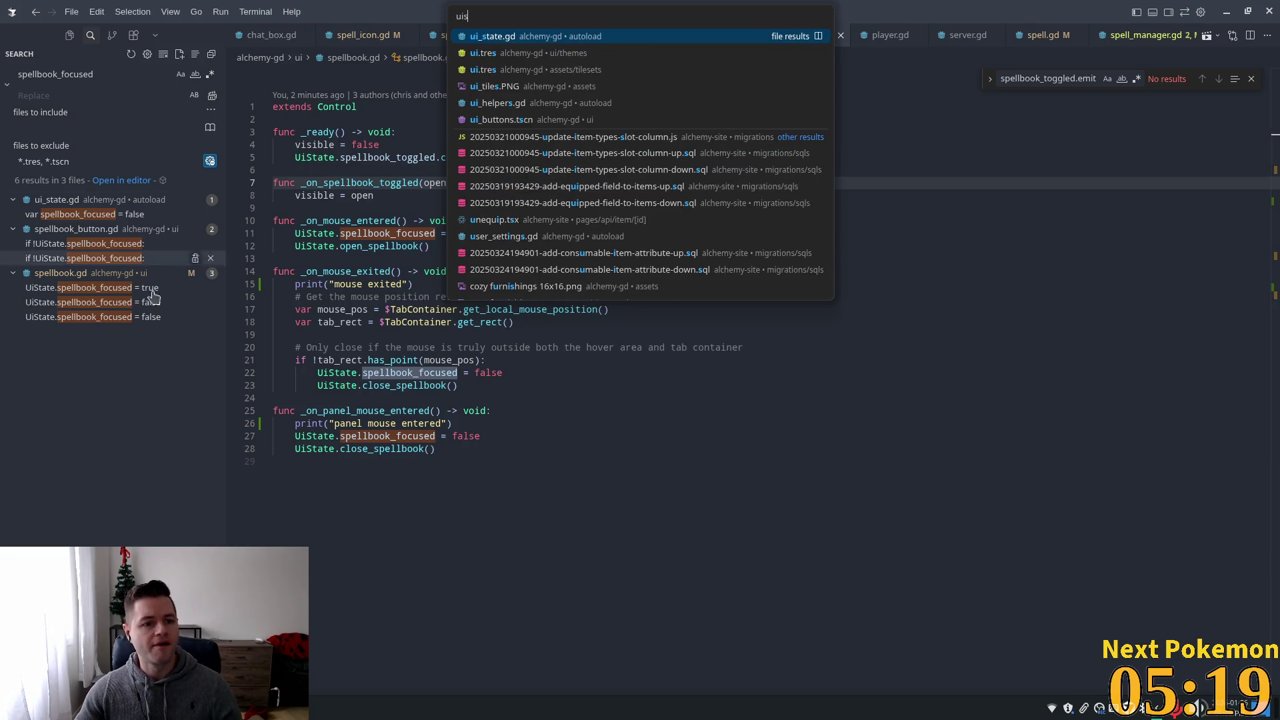
click(66, 302)
click(63, 318)
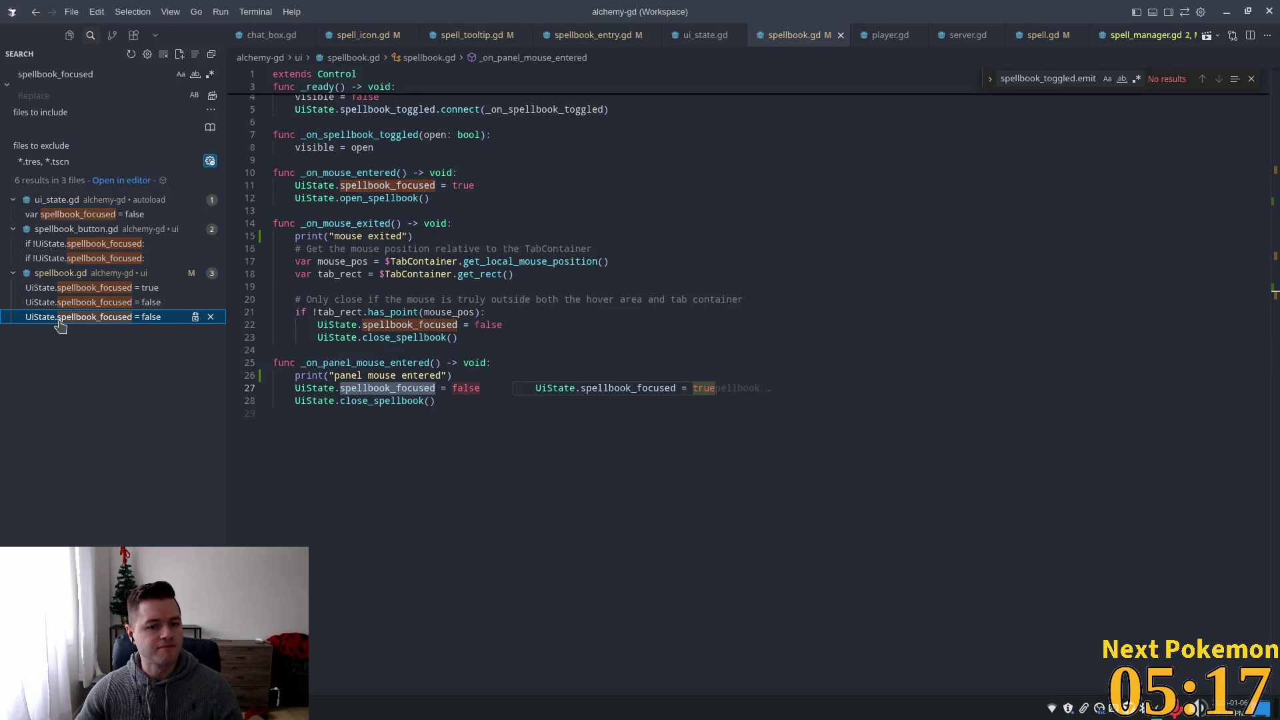
click(85, 215)
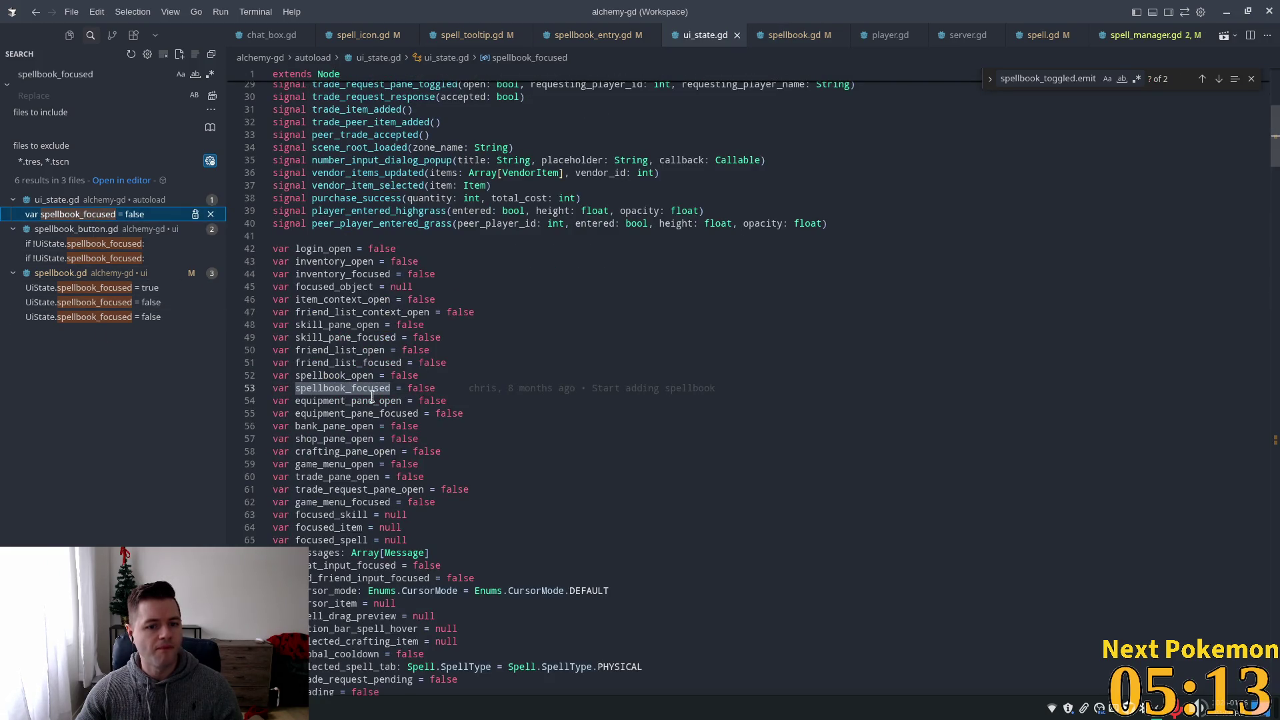
click(401, 394)
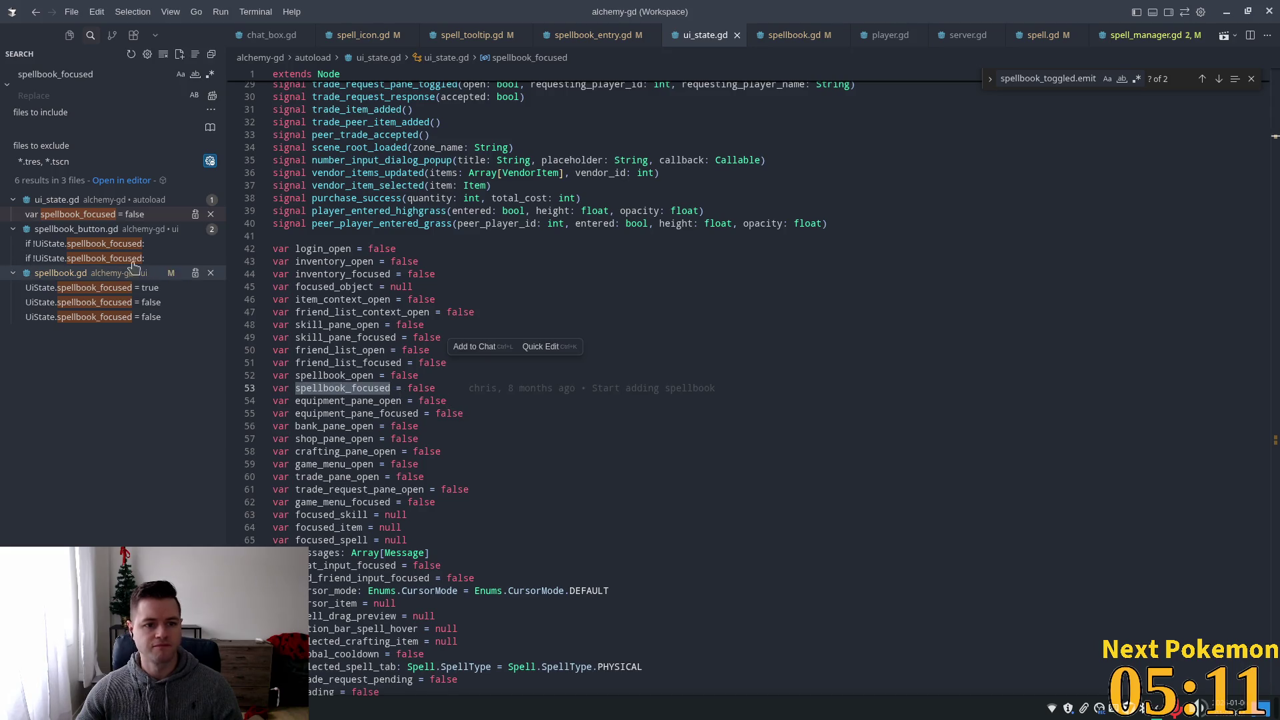
click(100, 244)
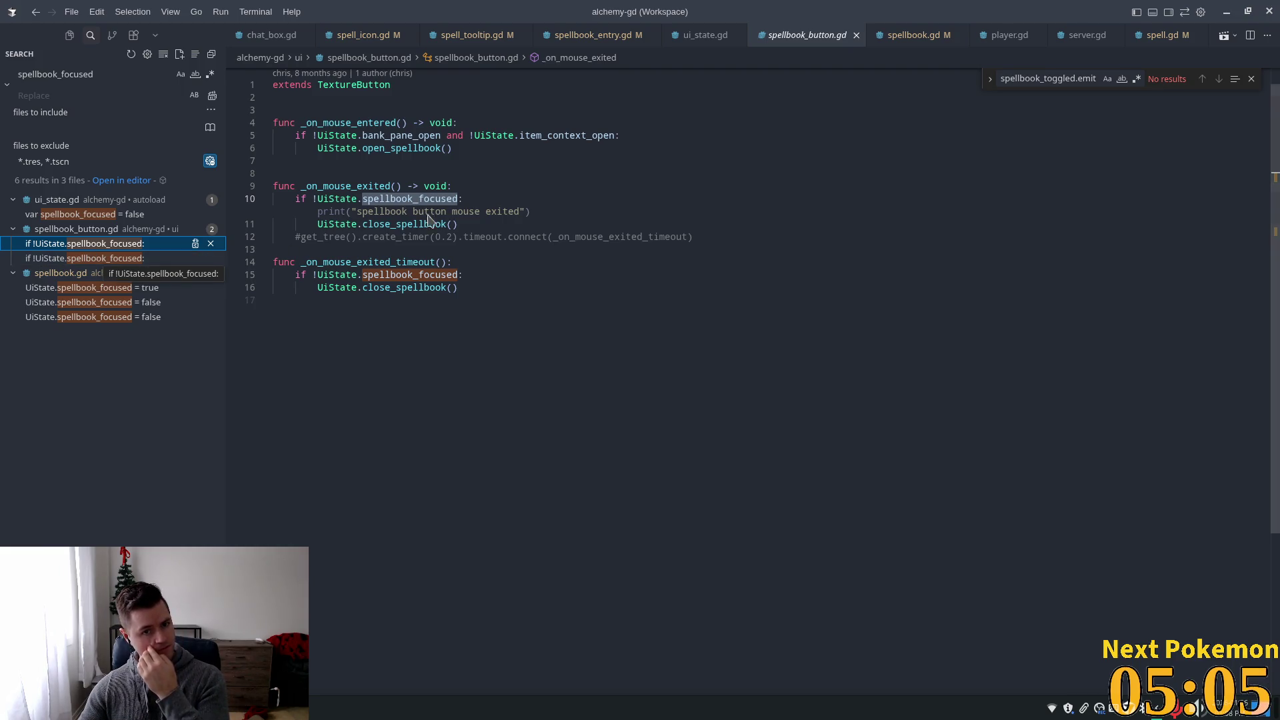
- Add a "mouse exited" print at the top of _on_mouse_exited
click(470, 187)
key(Return)
text(pr)
key(Tab)
key(ctrl+shift+Left)
key(ctrl+shift+Left)
key(ctrl+shift+Left)
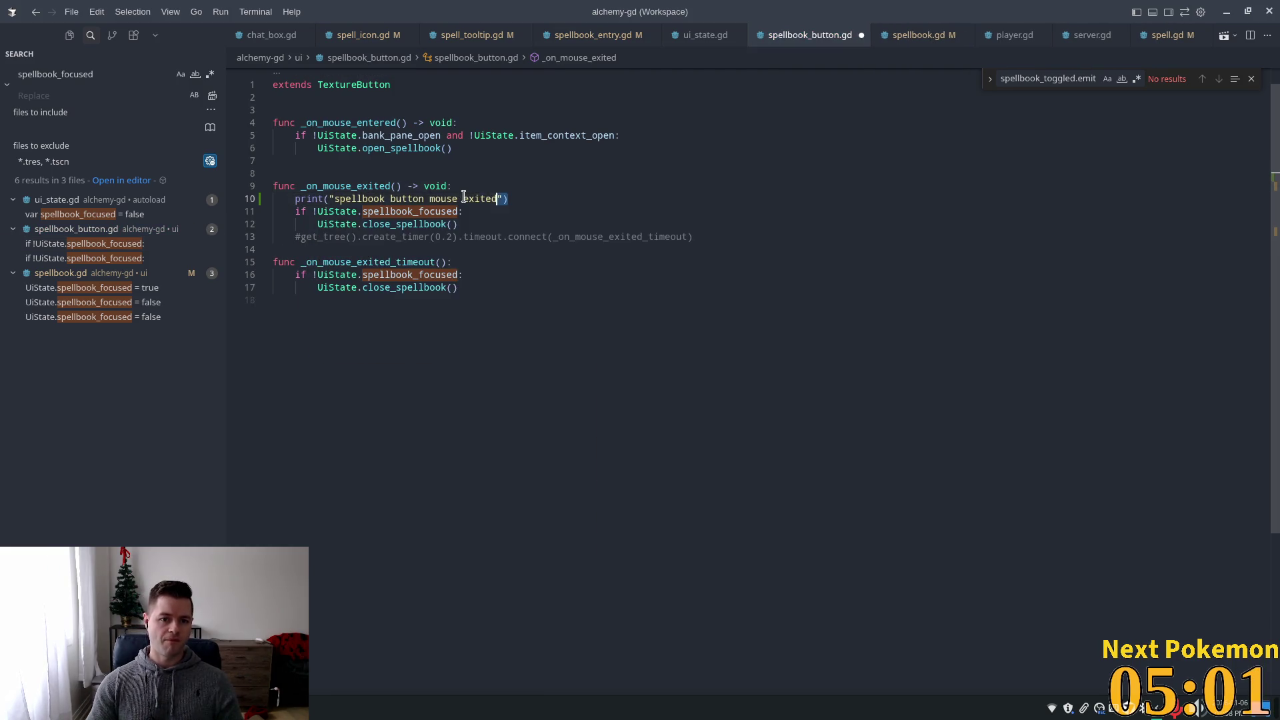
key(ctrl+shift+Left)
key(ctrl+c)
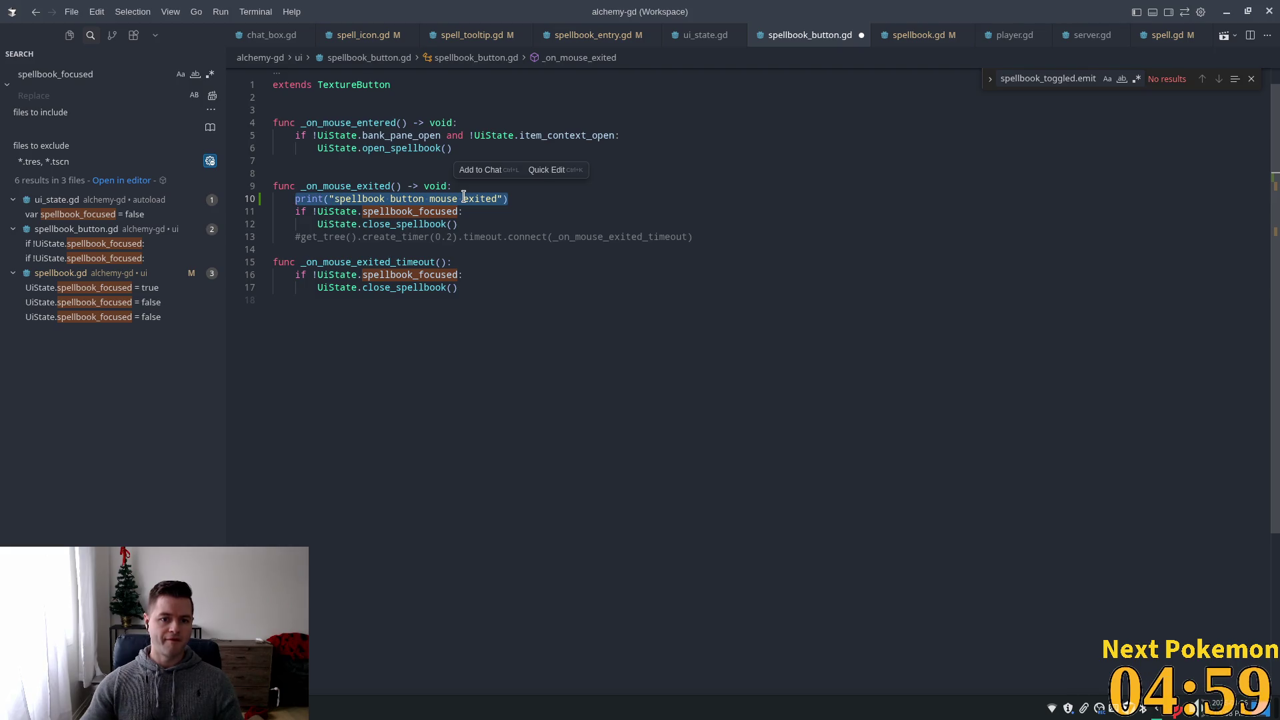
- Add a "mouse exited timeout" print at the top of _on_mouse_exited_timeout
click(494, 262)
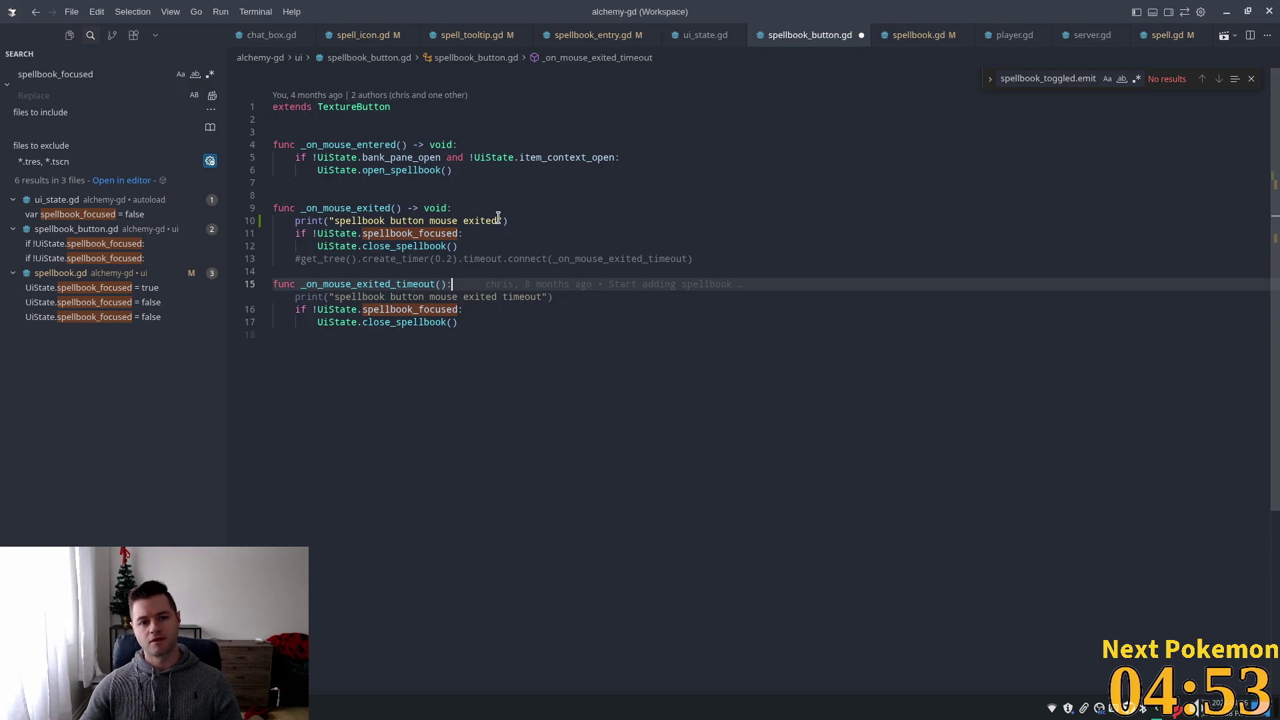
click(562, 158)
click(414, 159)
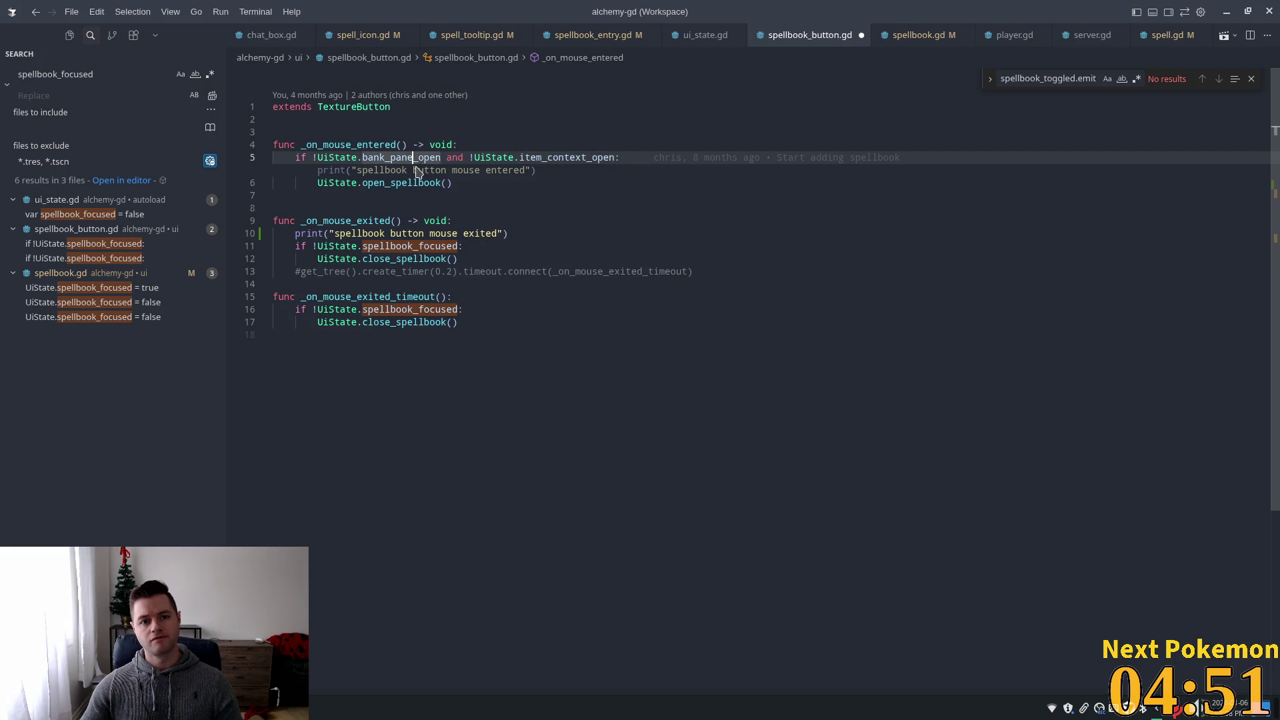
click(394, 292)
click(625, 209)
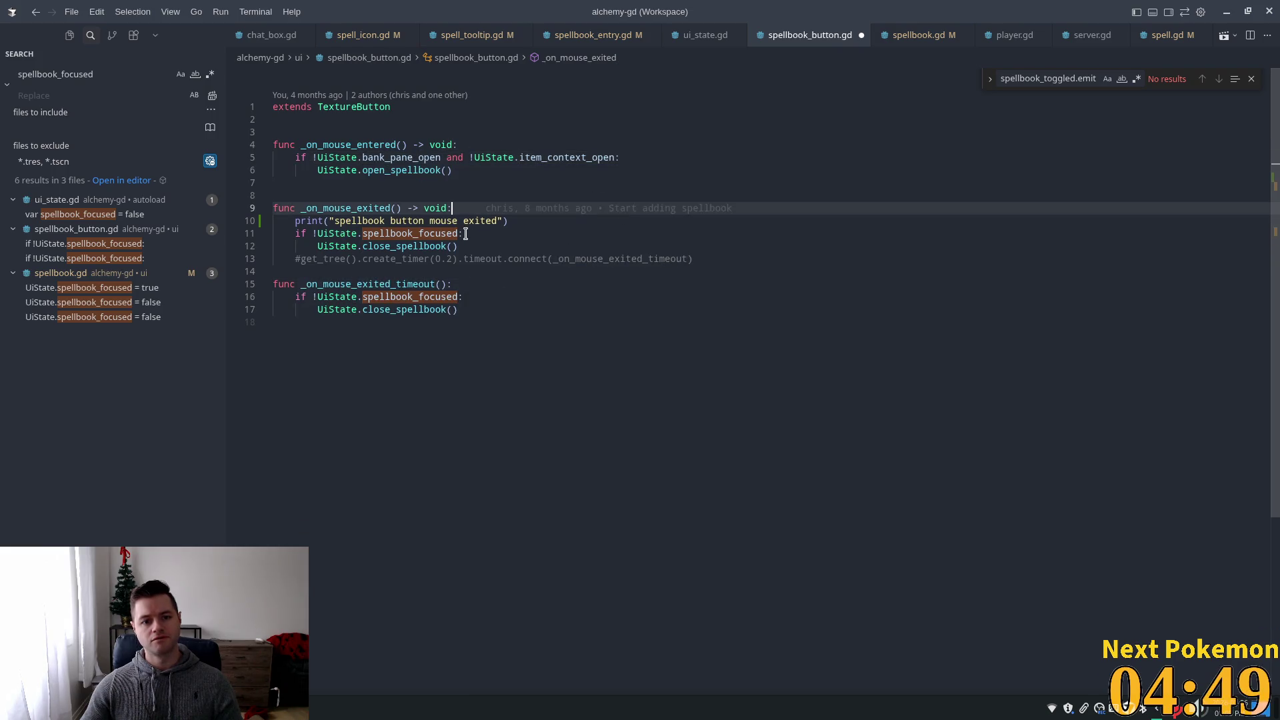
click(686, 288)
key(Return)
key(ctrl+v)
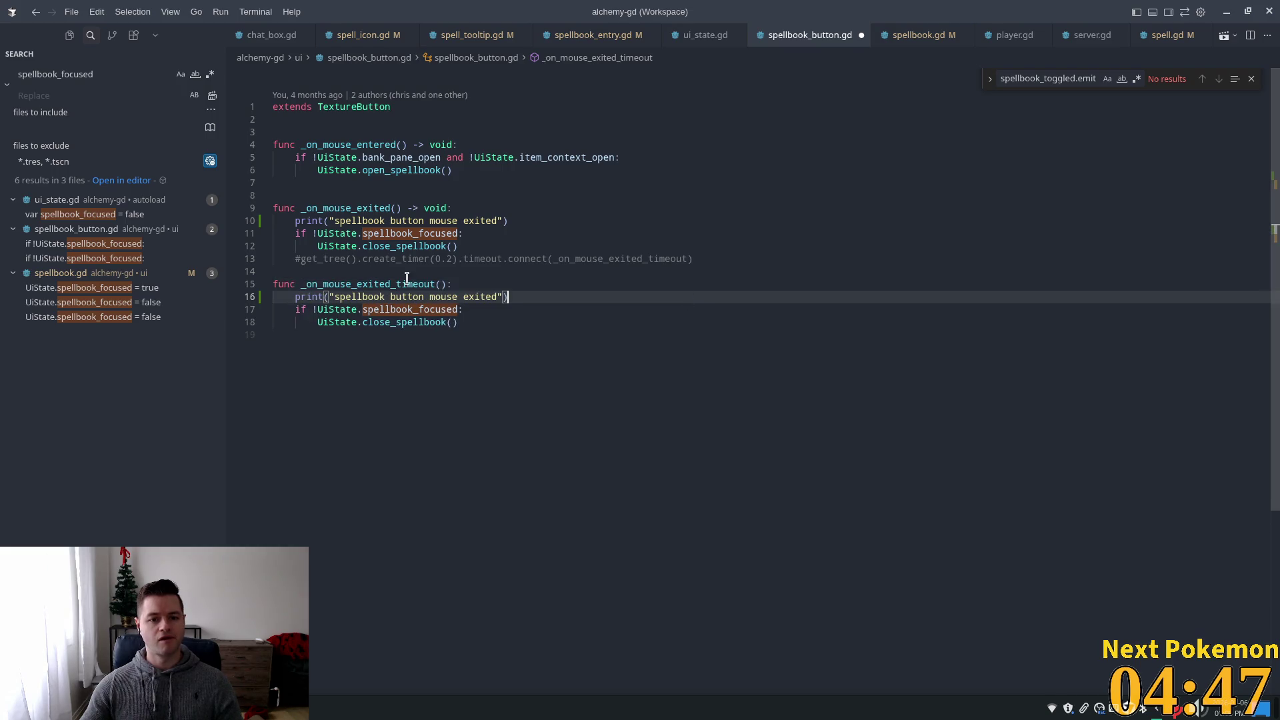
double_click(481, 297)
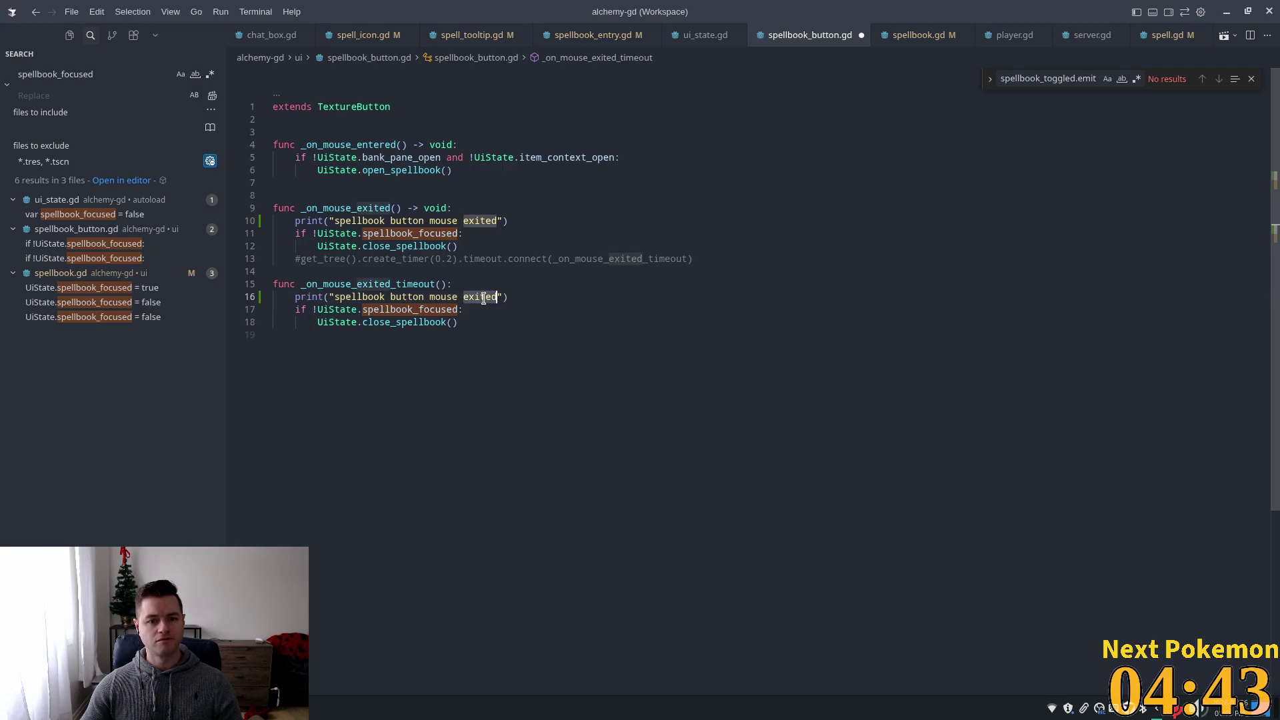
key(Right)
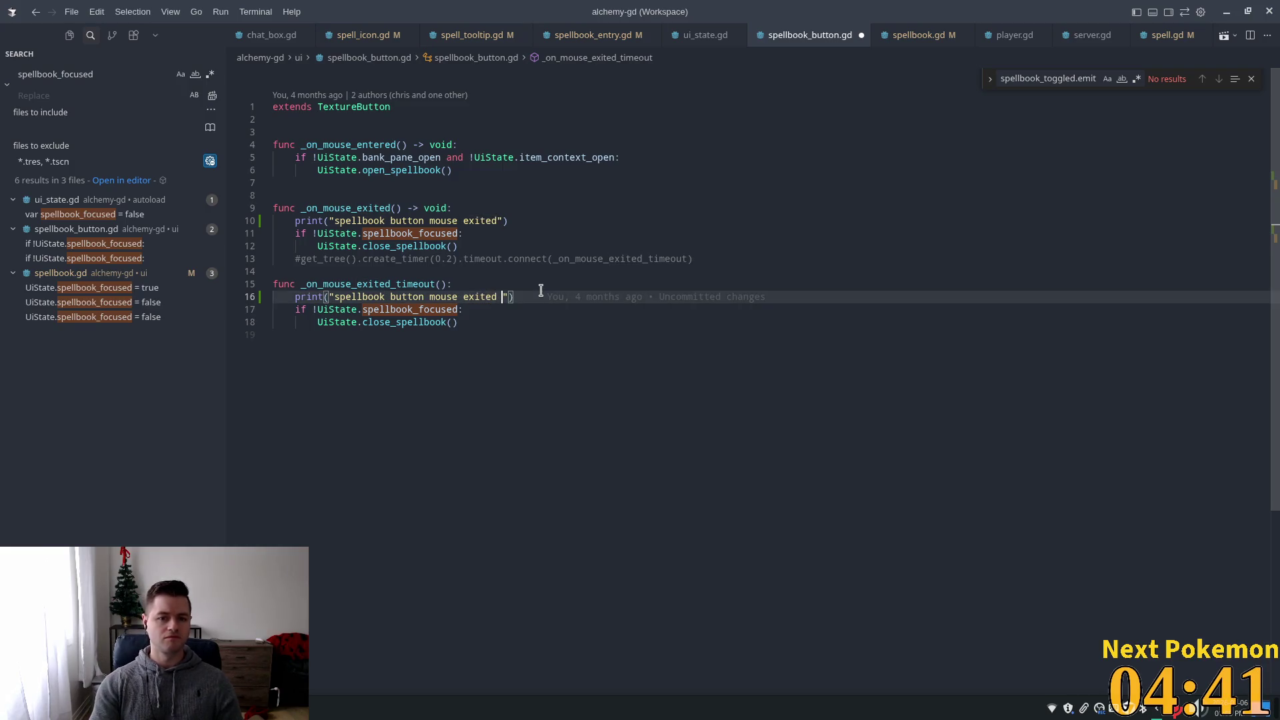
text(timeout)
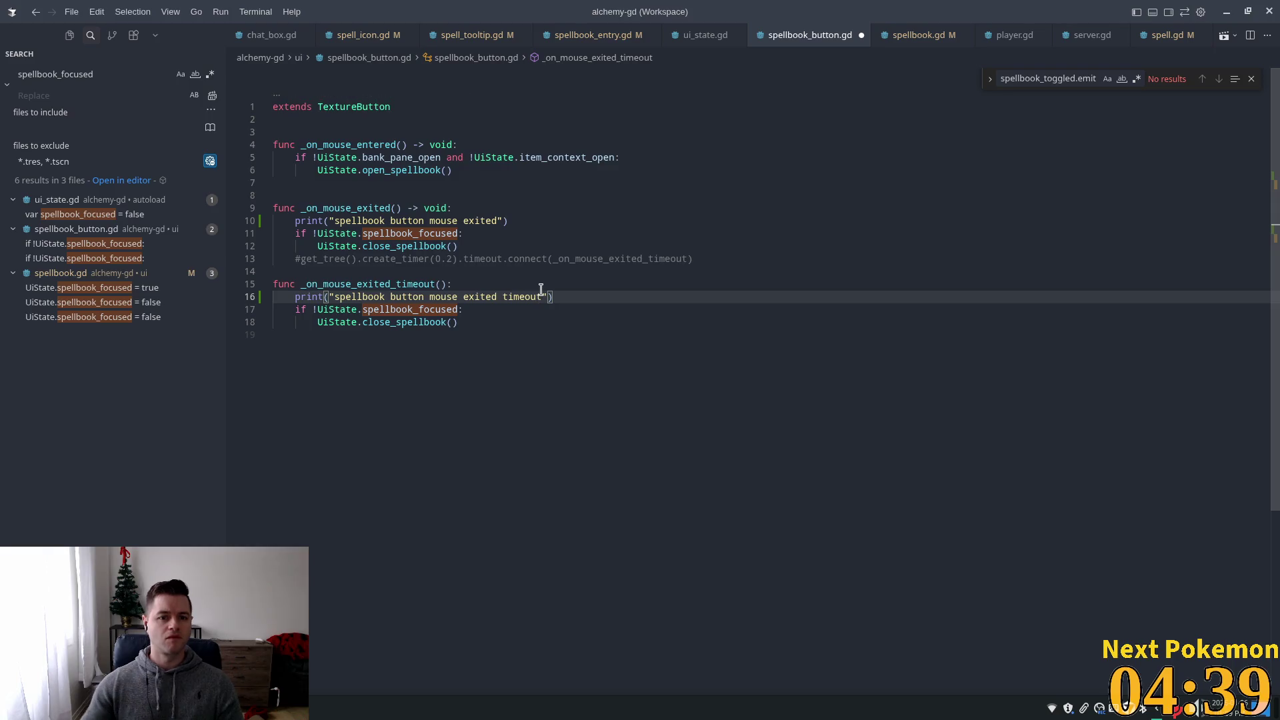
- Add a "spellbook button mouse entered" print to _on_mouse_entered and save spellbook_button.gd
drag(489, 132, 487, 141)
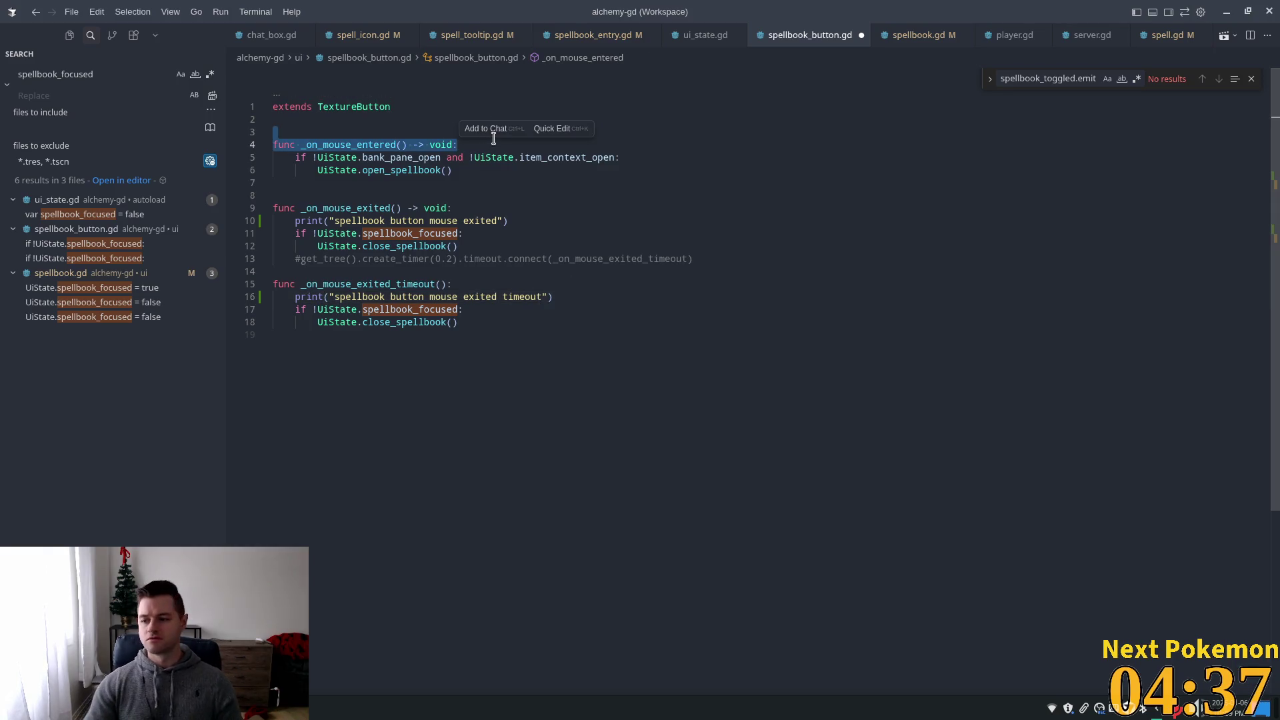
click(493, 138)
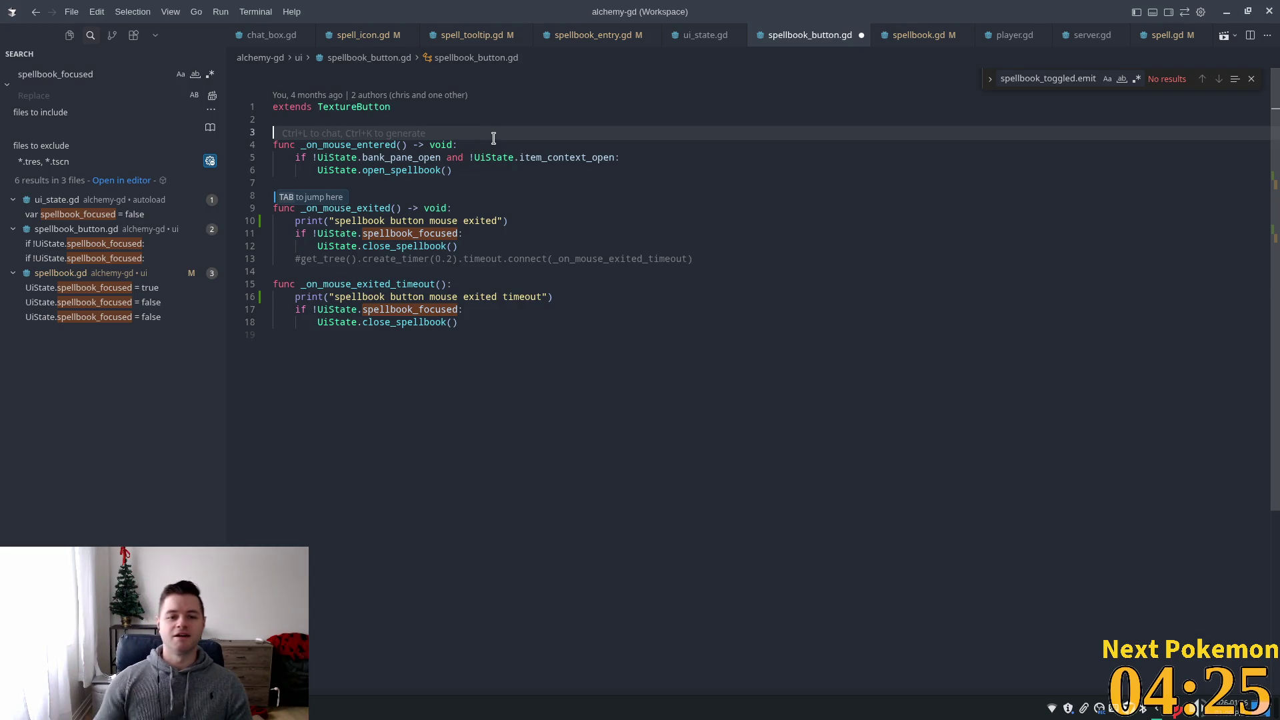
click(519, 217)
key(Tab)
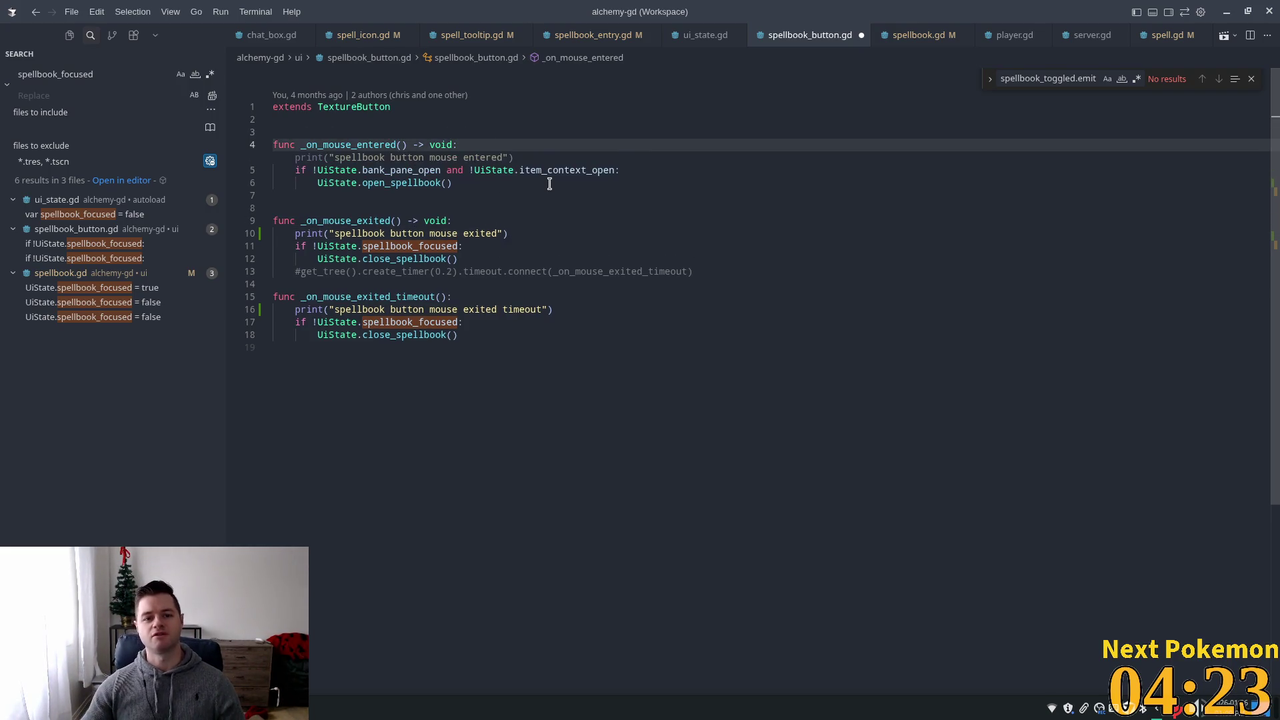
key(Tab)
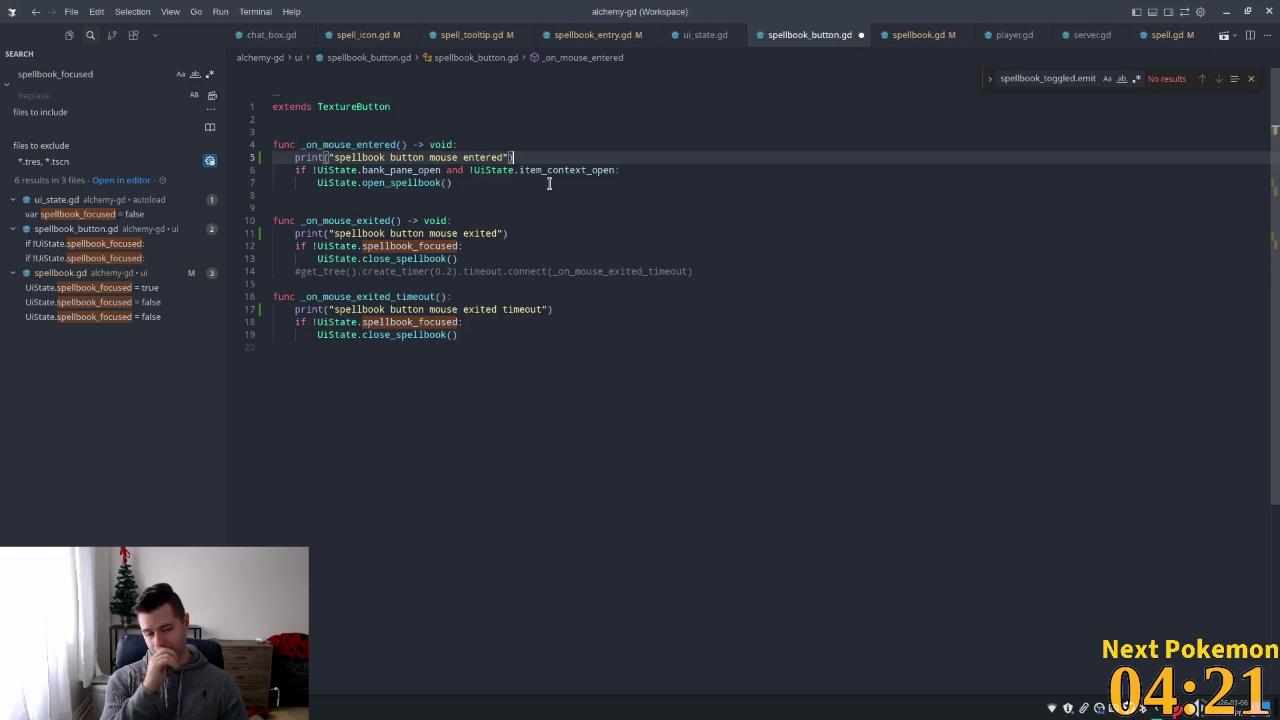
click(549, 184)
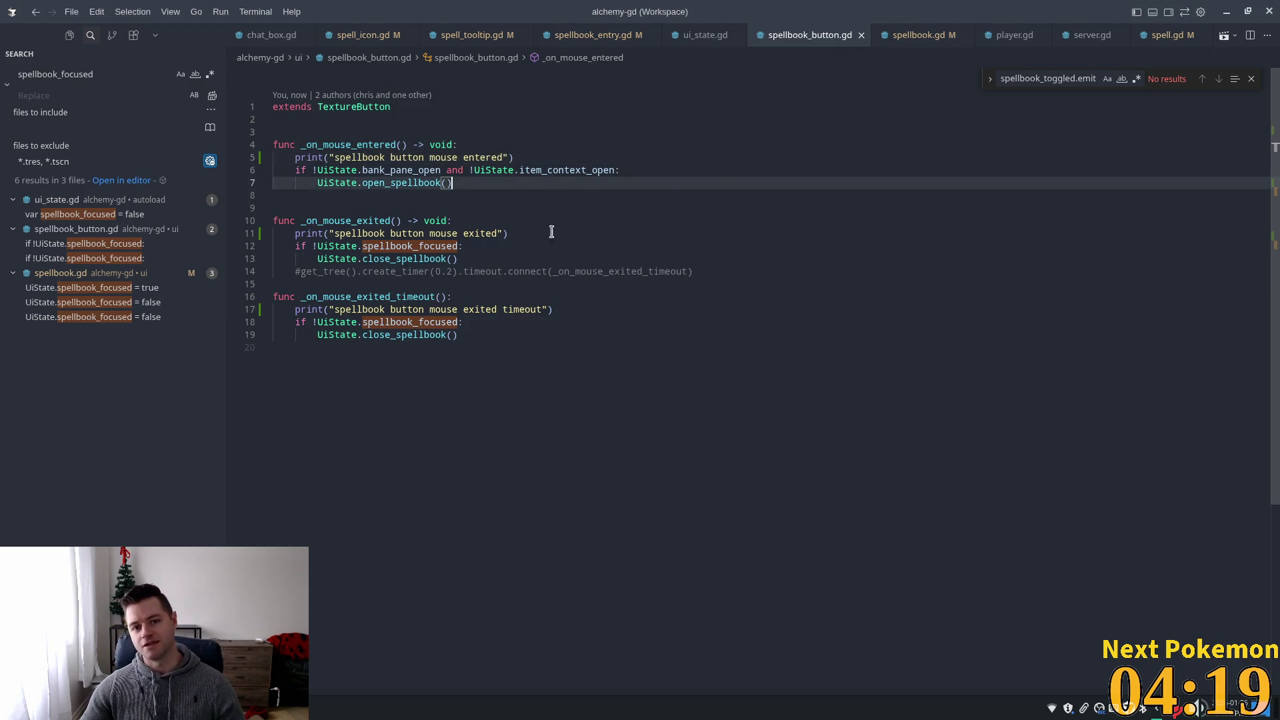
key(ctrl+s)
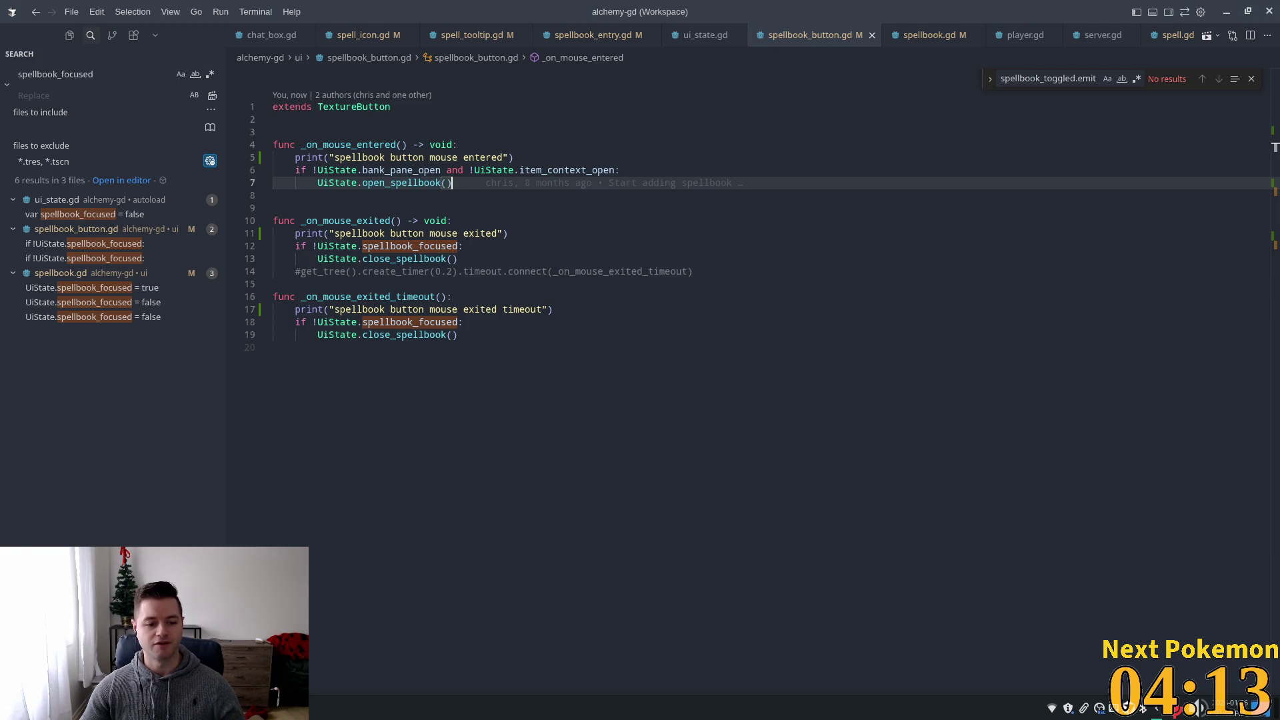
key(alt+Tab)
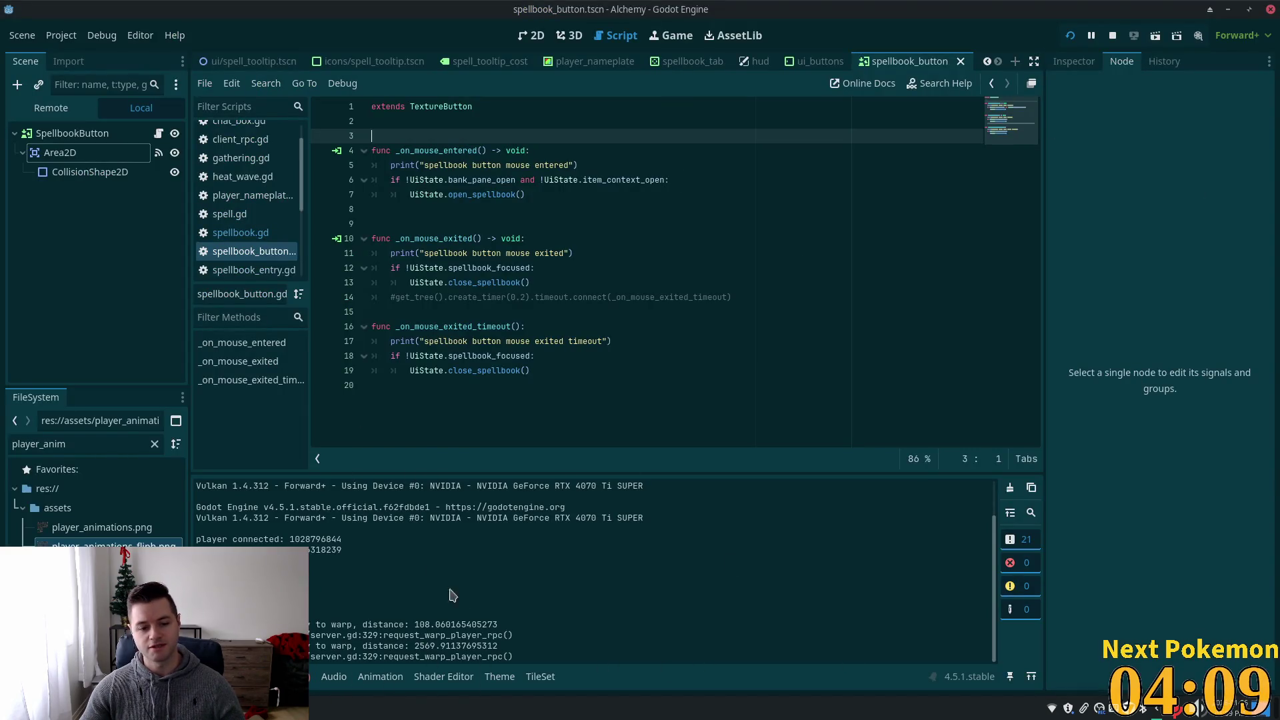
- Run and stop the game, then view the debugger's Stack Trace and Errors lists
click(1066, 41)
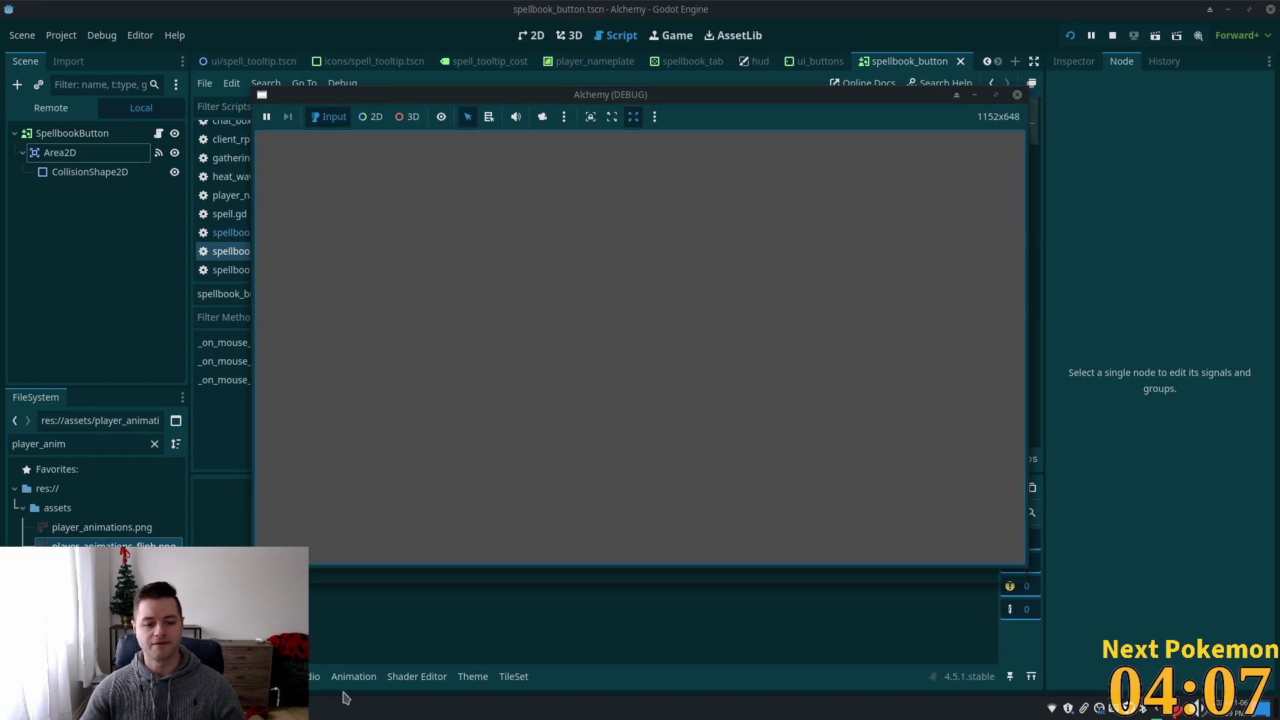
key(F8)
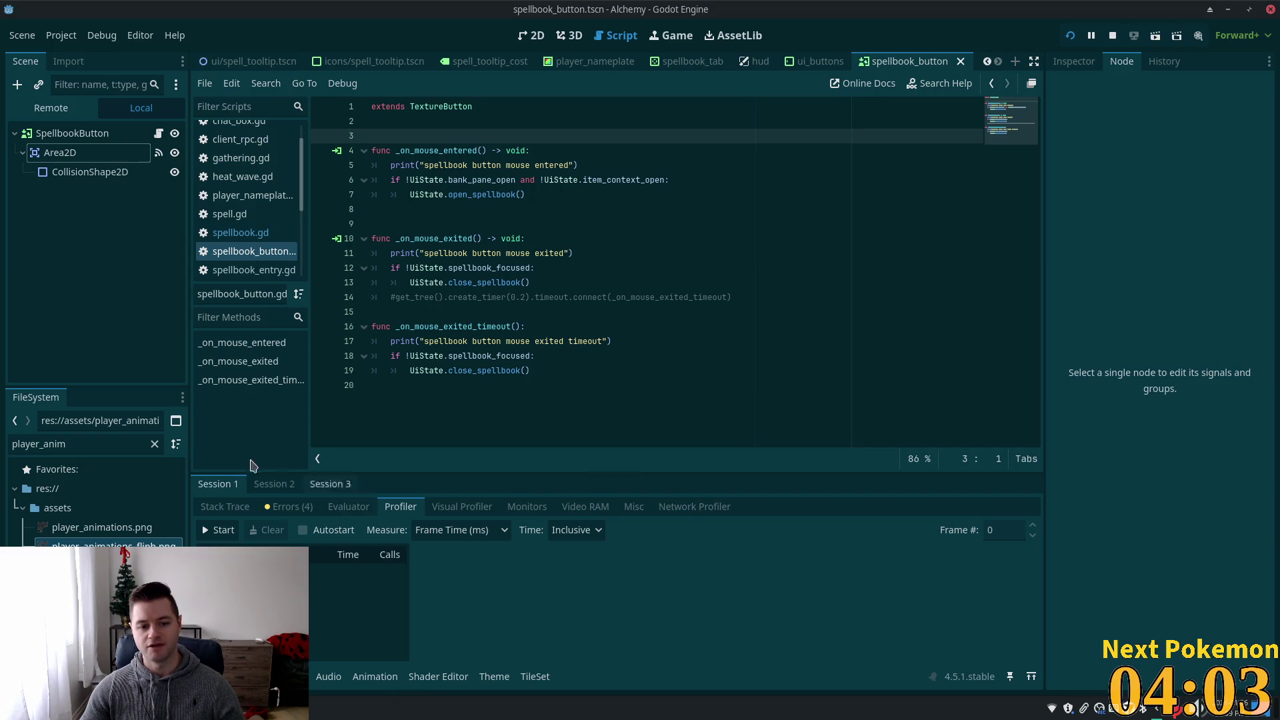
click(244, 510)
click(292, 508)
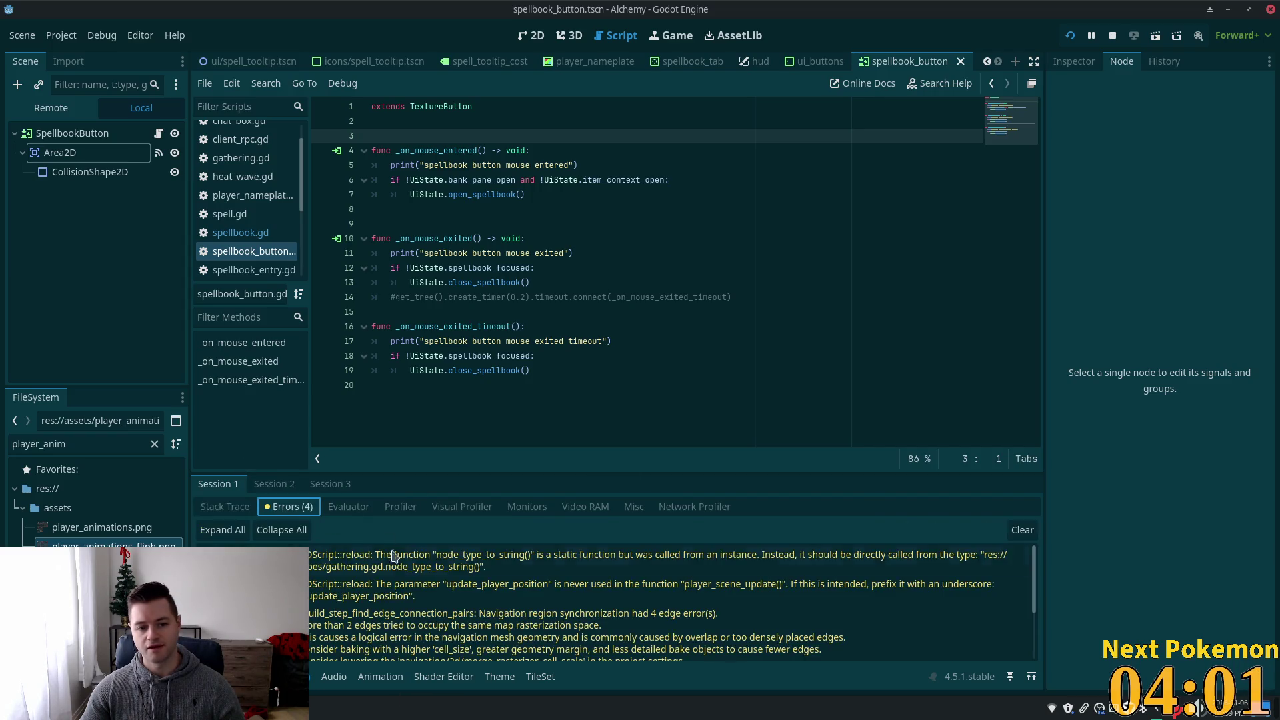
scroll(489, 605, down, 1)
scroll(489, 604, down, 5)
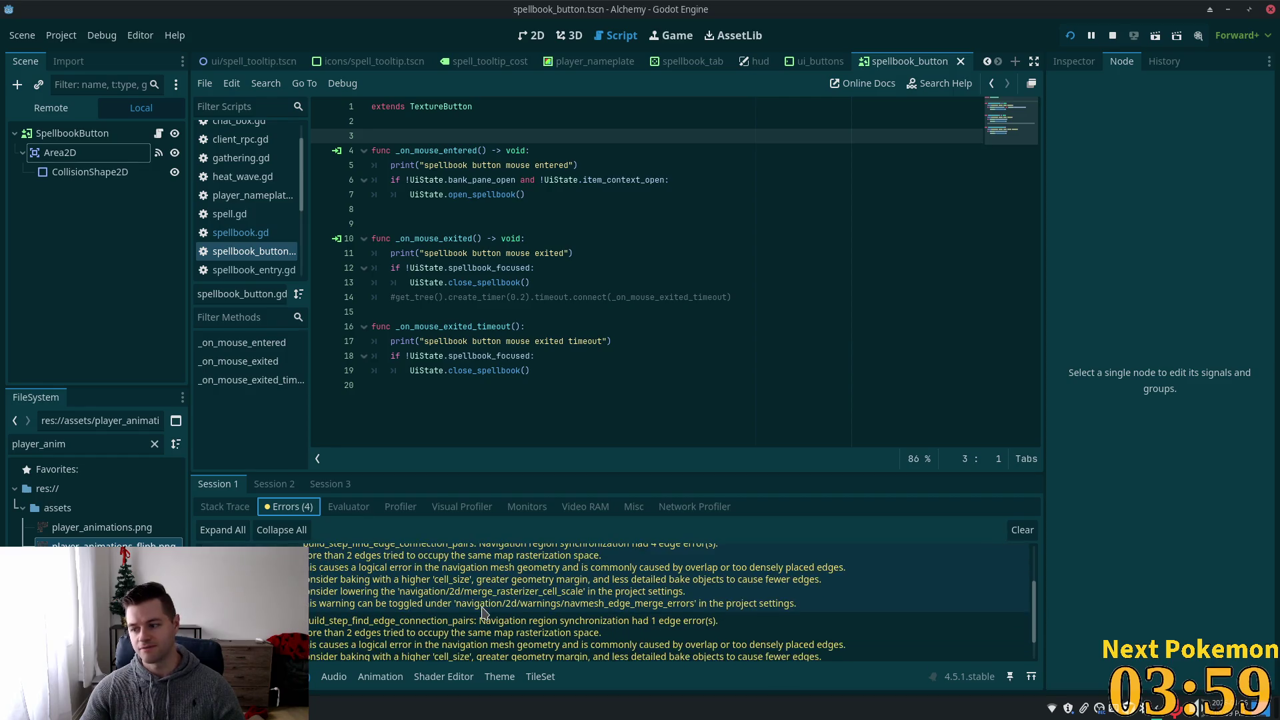
scroll(477, 603, down, 3)
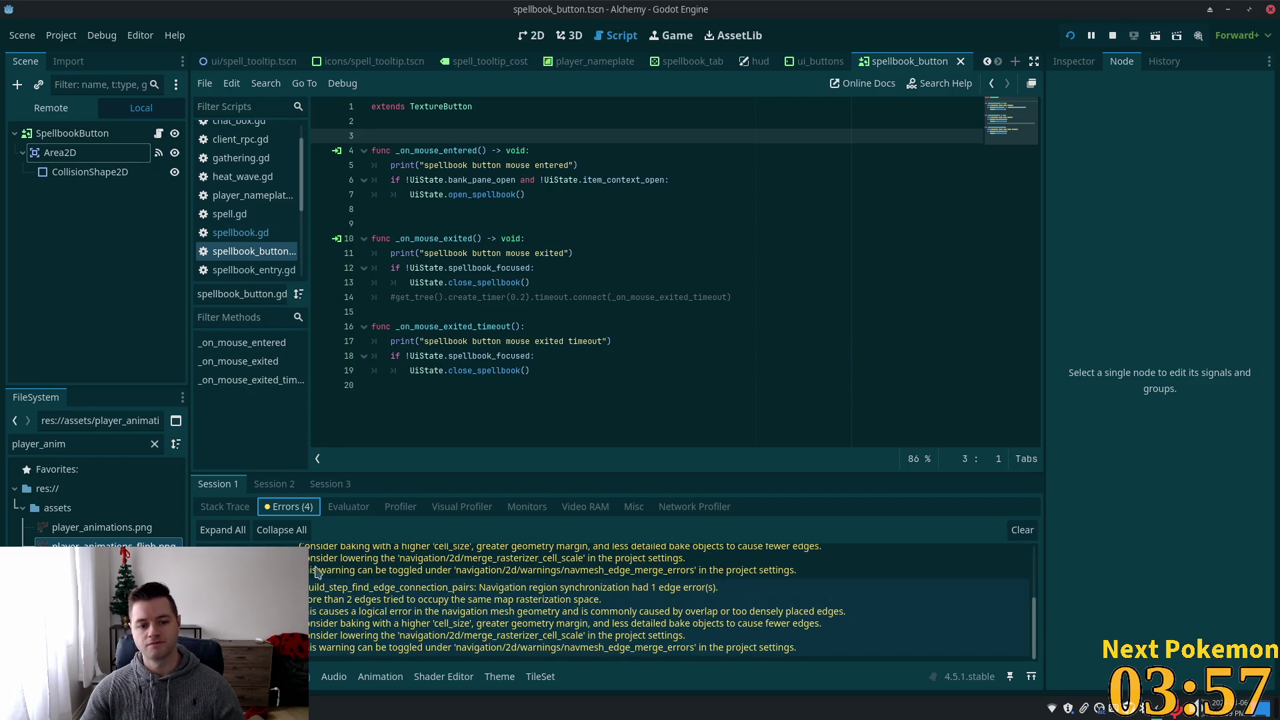
- Jump from the third session's error to client_rpc.gd, then bring the game window forward and reposition it
click(280, 485)
click(306, 485)
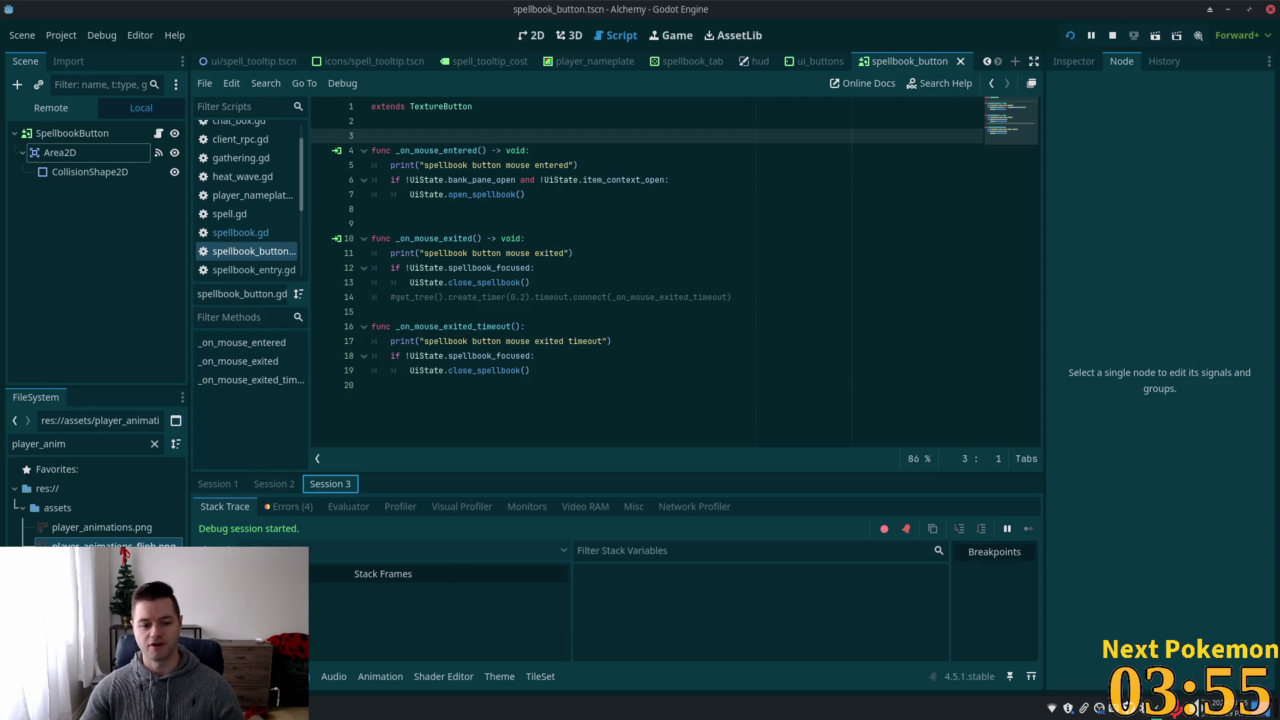
click(288, 507)
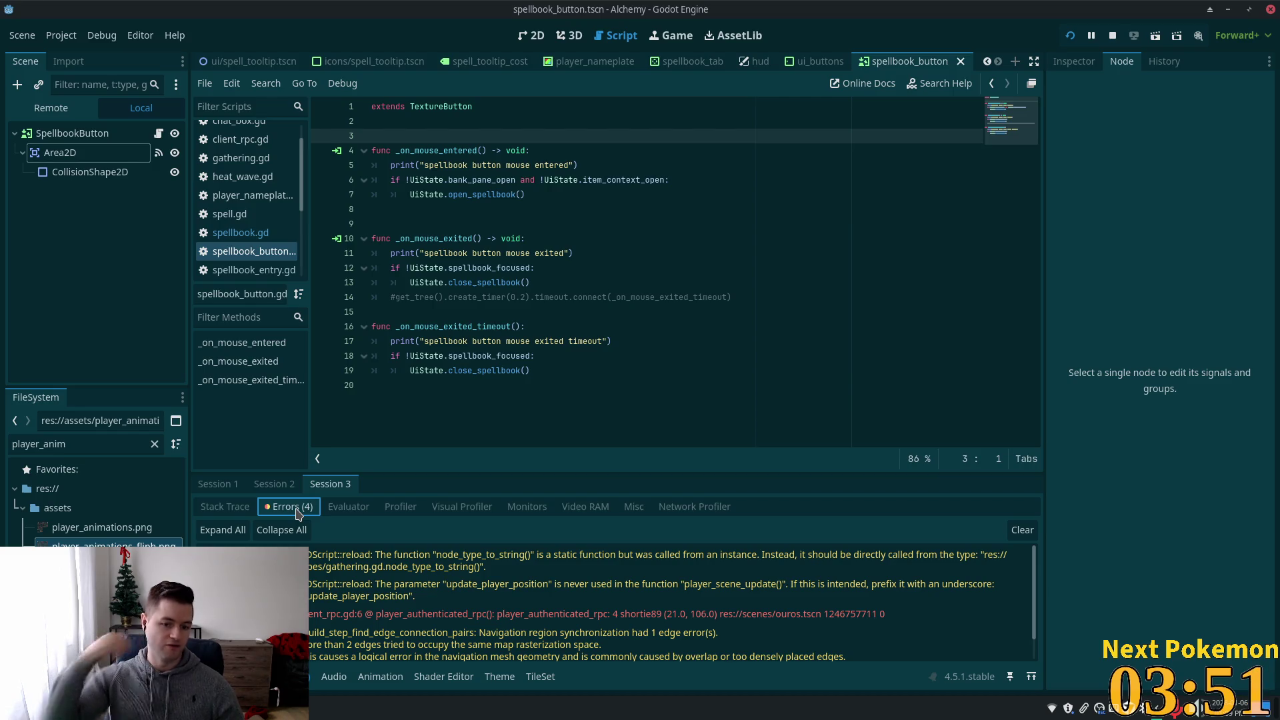
click(476, 613)
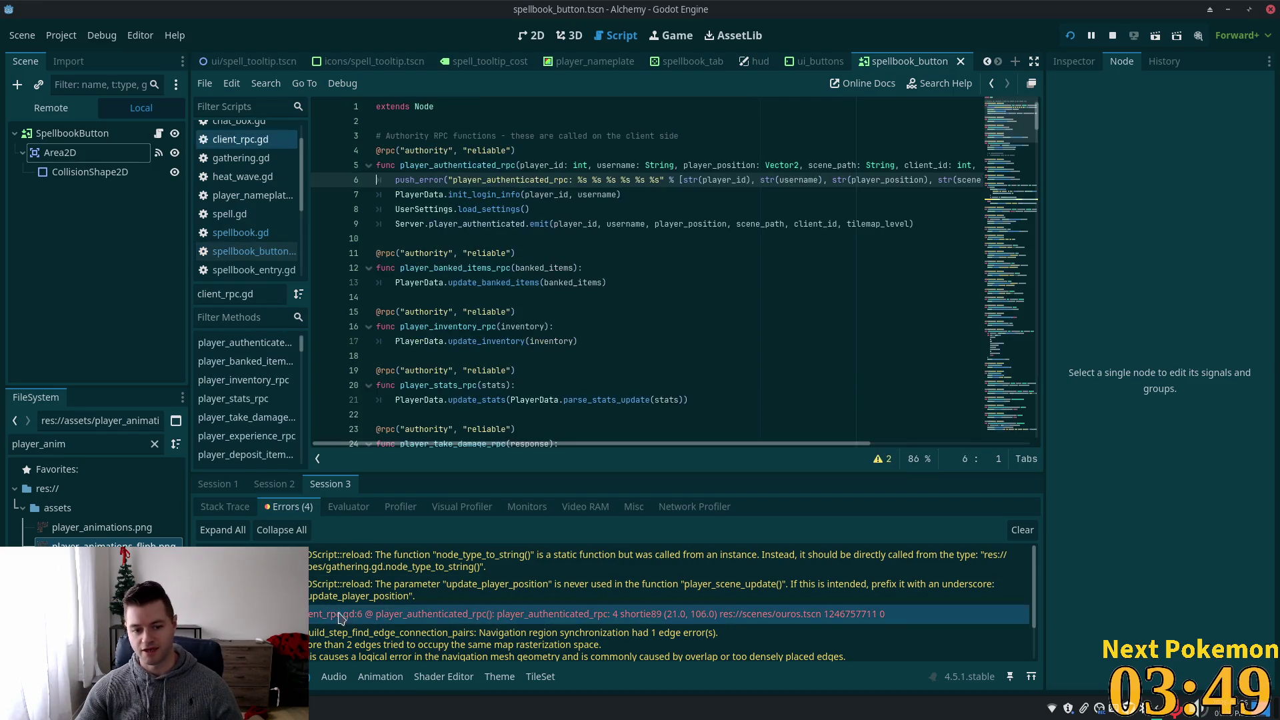
double_click(477, 614)
double_click(615, 614)
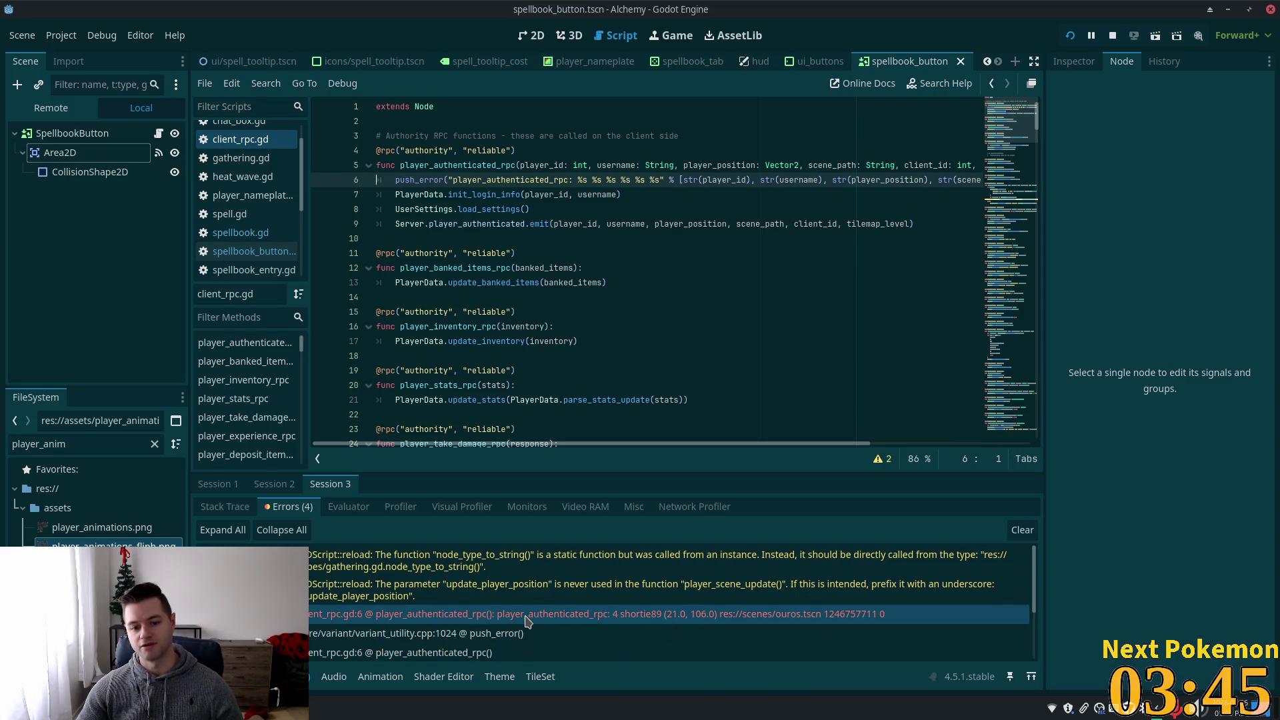
click(273, 484)
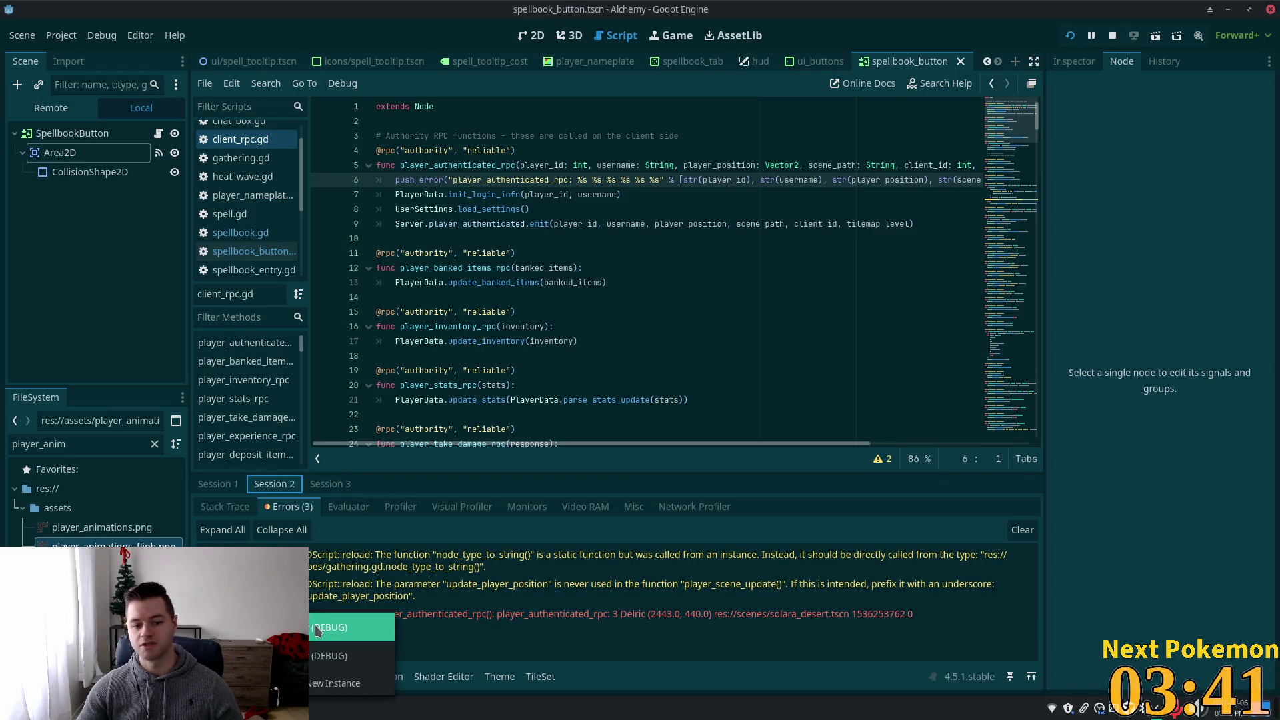
key(alt+Tab)
mouse_move(592, 128)
mouse_down()
mouse_move(523, 167)
mouse_move(824, 168)
mouse_up()
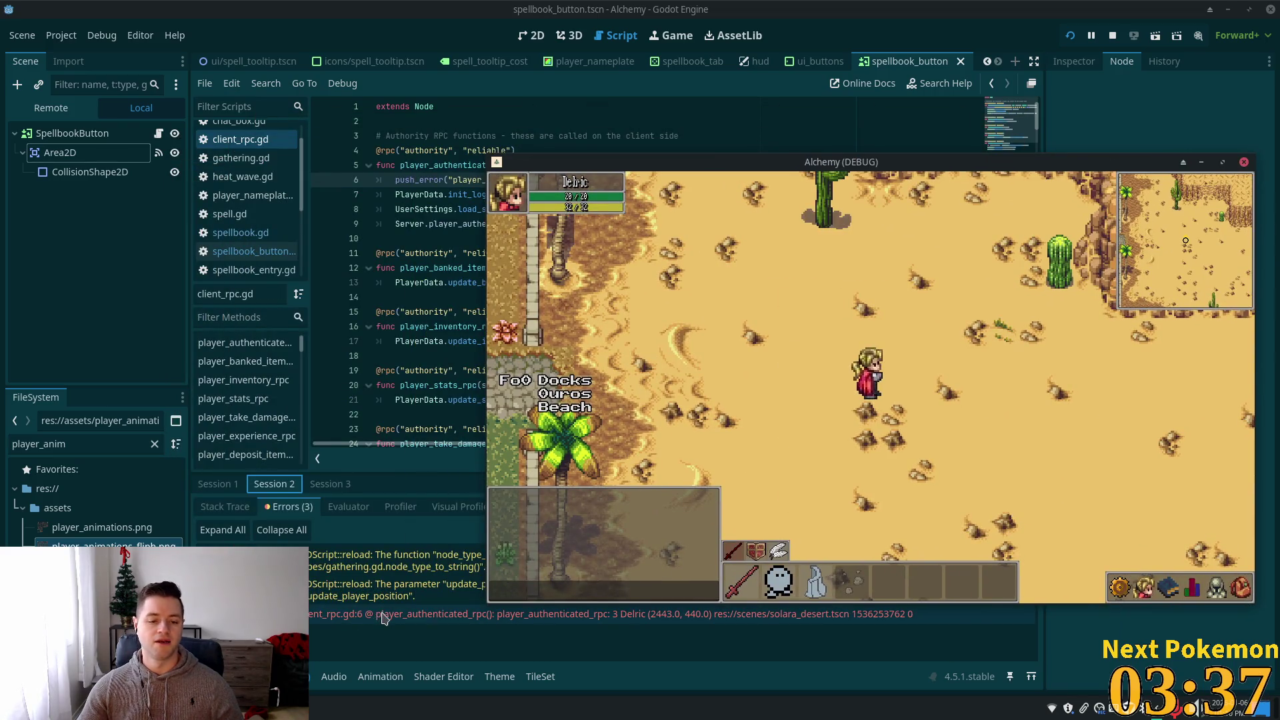
- Bring the editor in front of the game and switch the bottom panel to the Output log
click(383, 617)
key(alt+o)
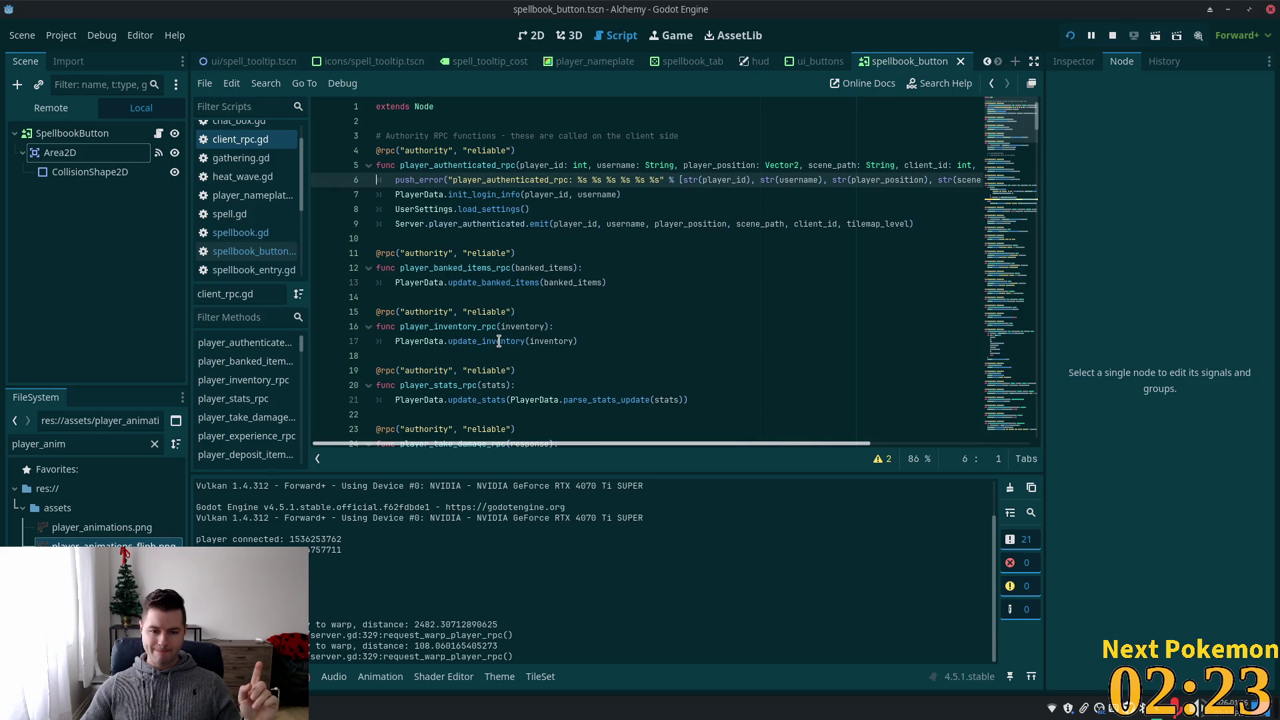
- Dismiss the documentation popup, rerun the game and hover the spellbook button in the bottom bar
mouse_move(499, 341)
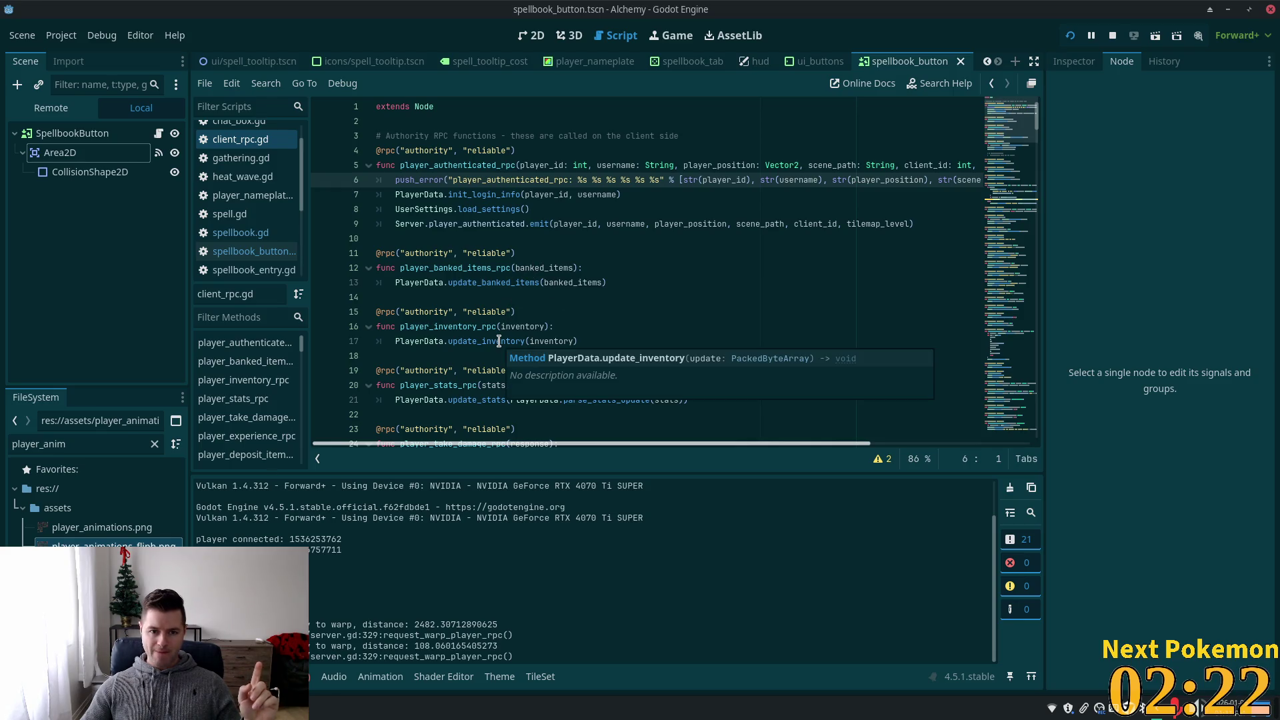
click(660, 256)
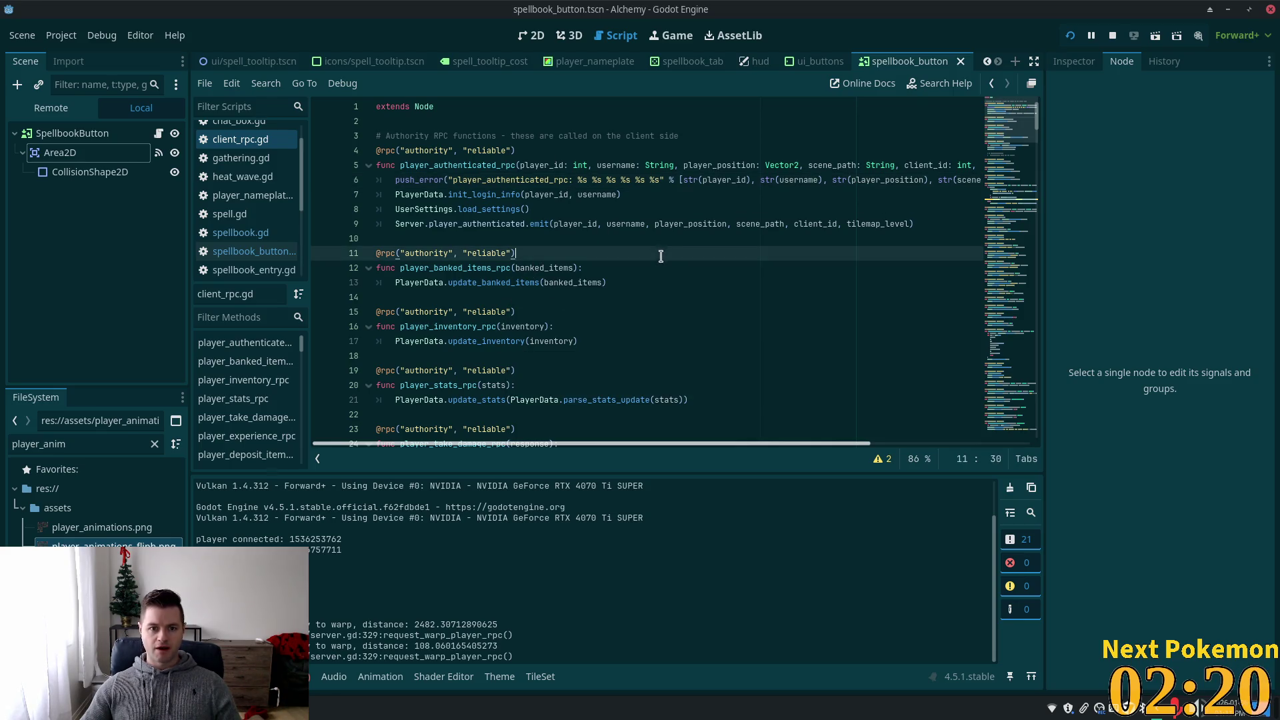
click(1070, 38)
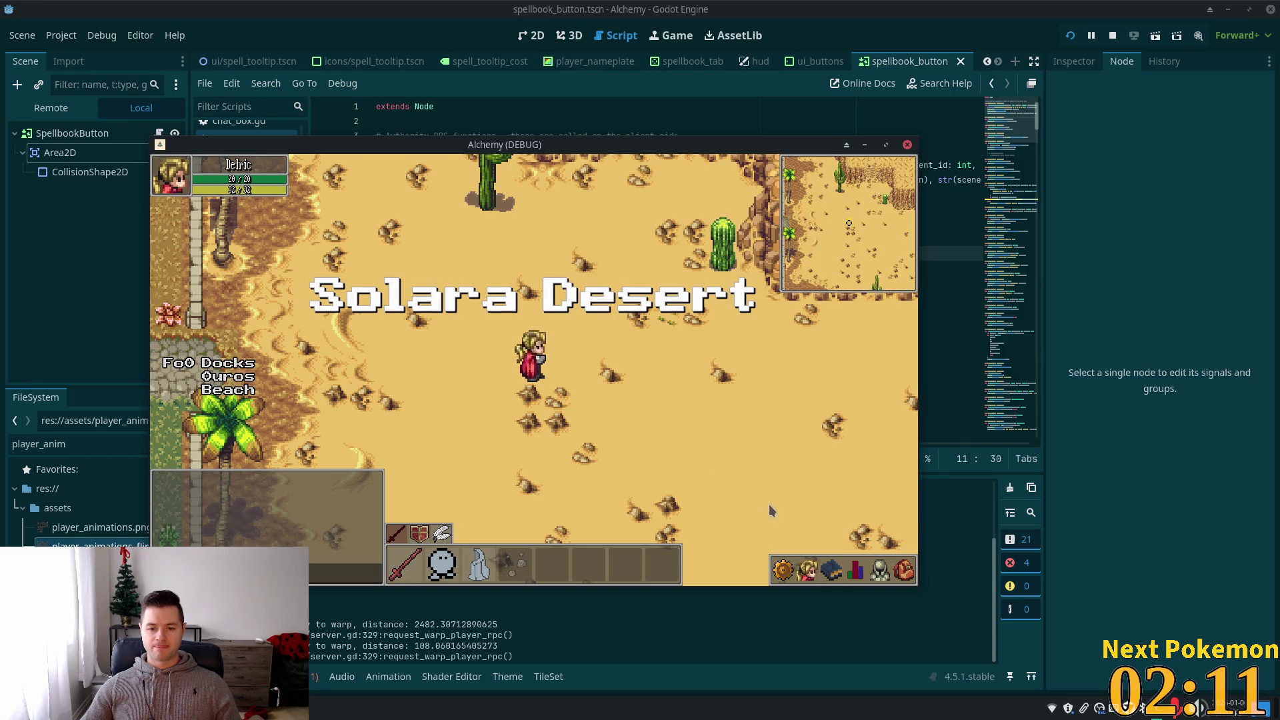
click(831, 566)
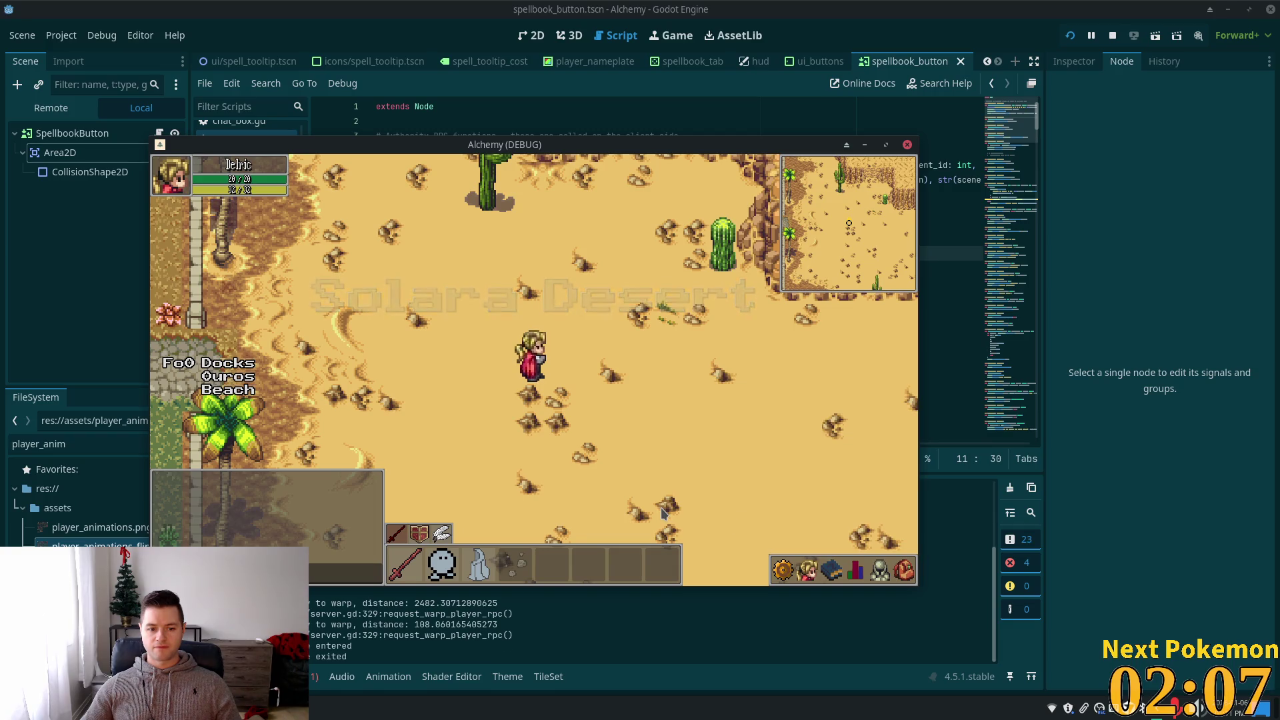
mouse_move(831, 568)
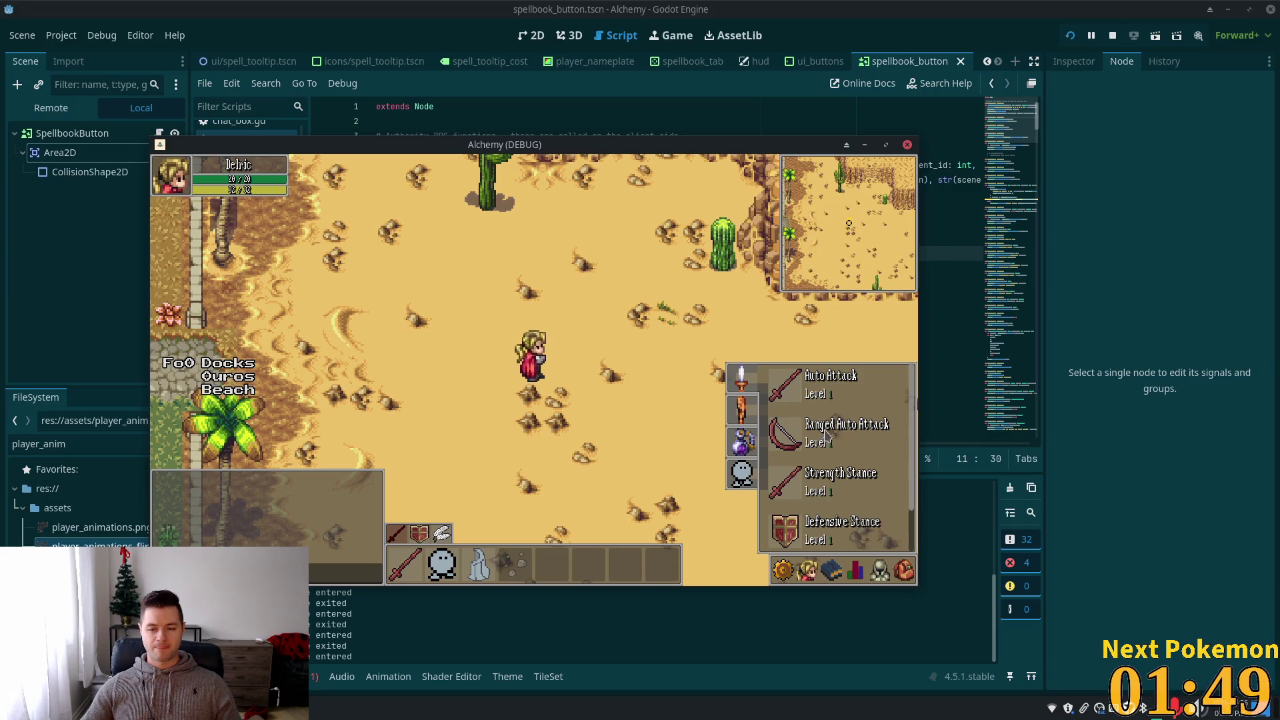
- Toggle the in-game spellbook with Escape and P, then review the entered/exited prints in Output
key(Escape)
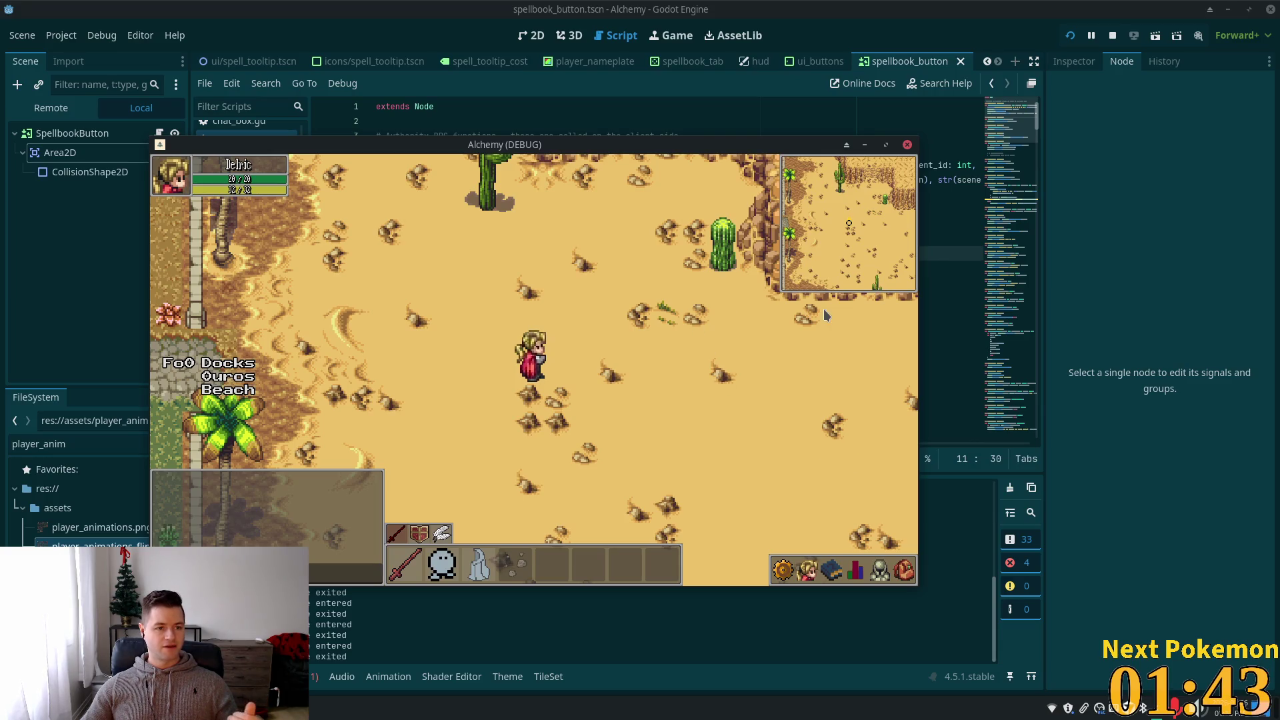
key(p)
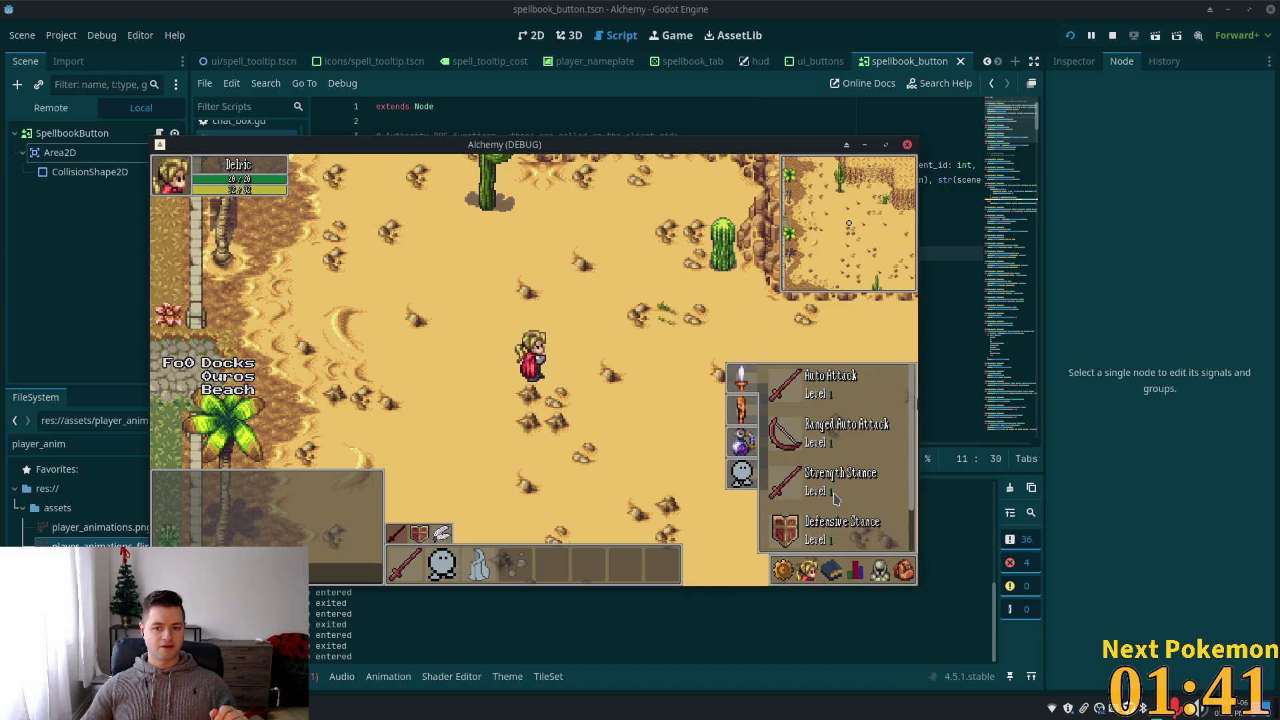
key(p)
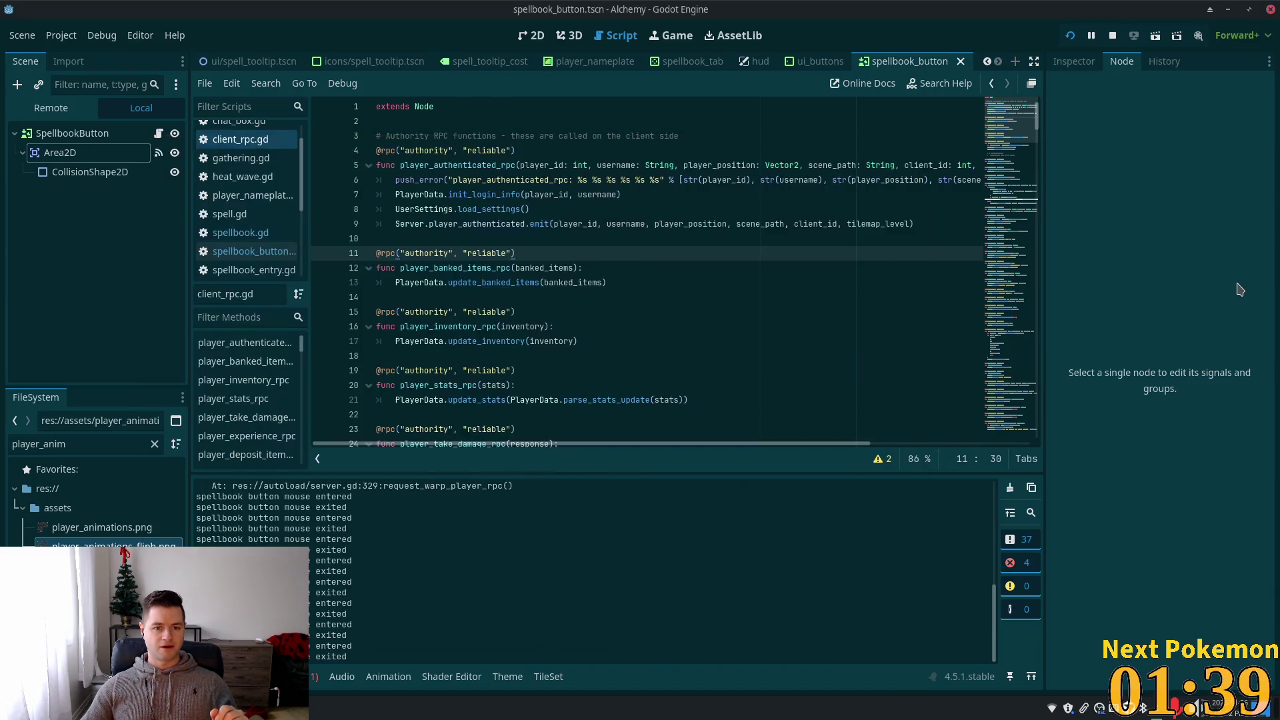
click(1223, 333)
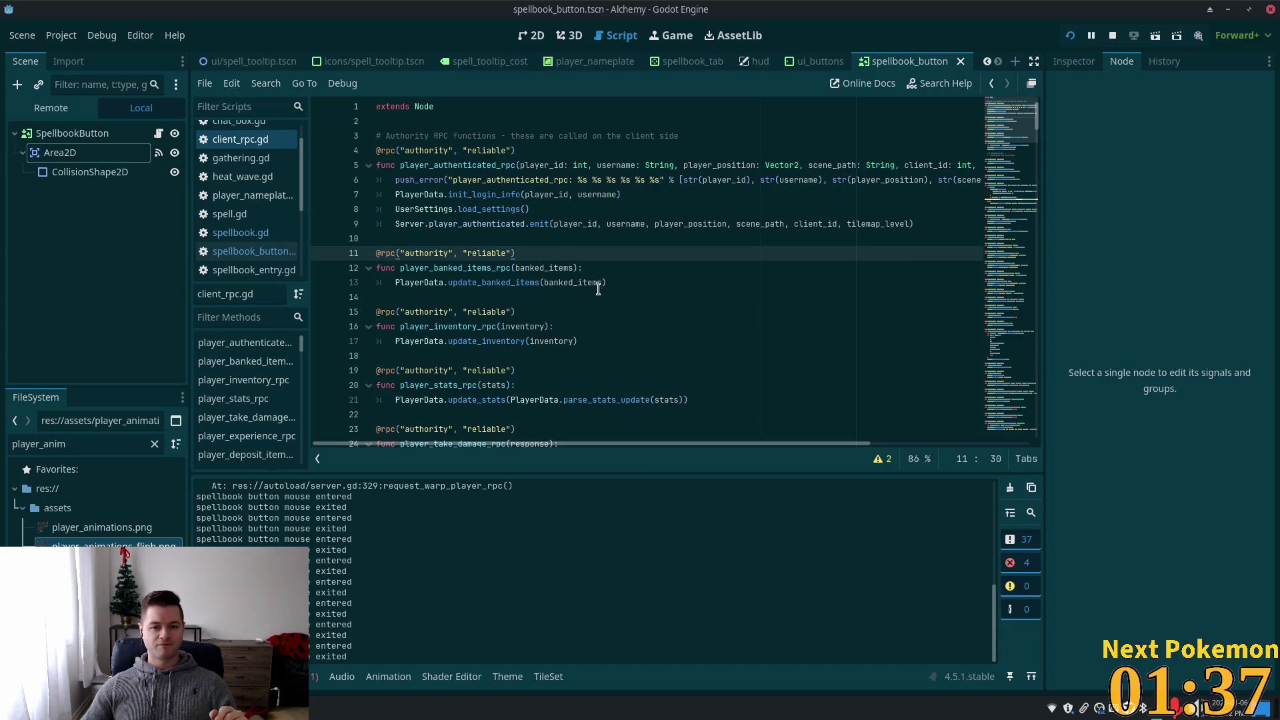
scroll(593, 293, down, 3)
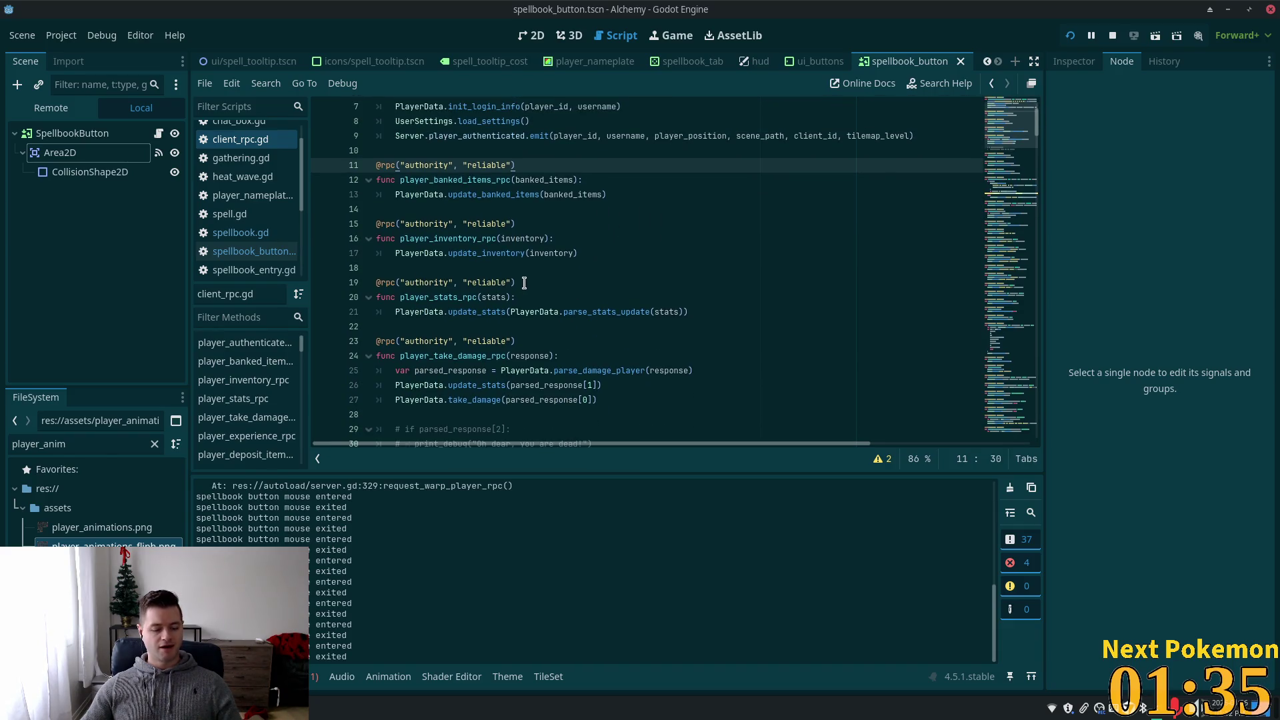
key(alt+Tab)
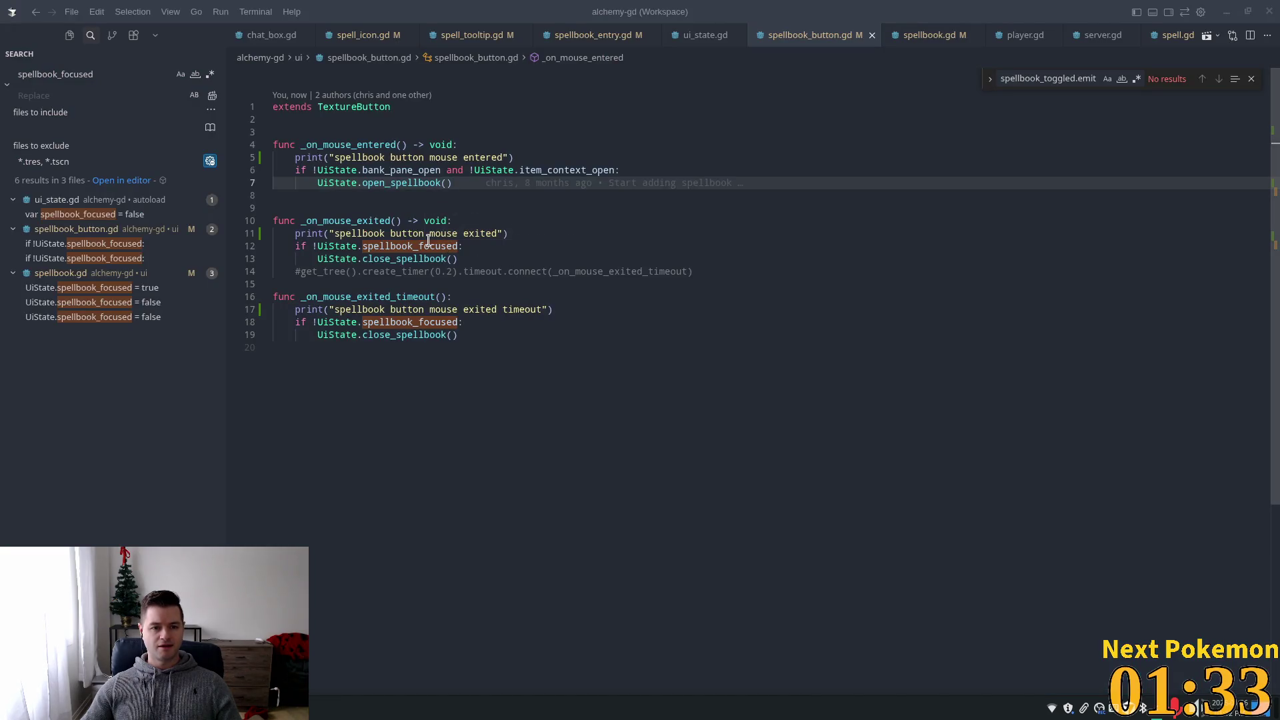
- Inspect the _on_mouse_exited function in spellbook_button.gd, briefly checking the Godot editor
click(428, 243)
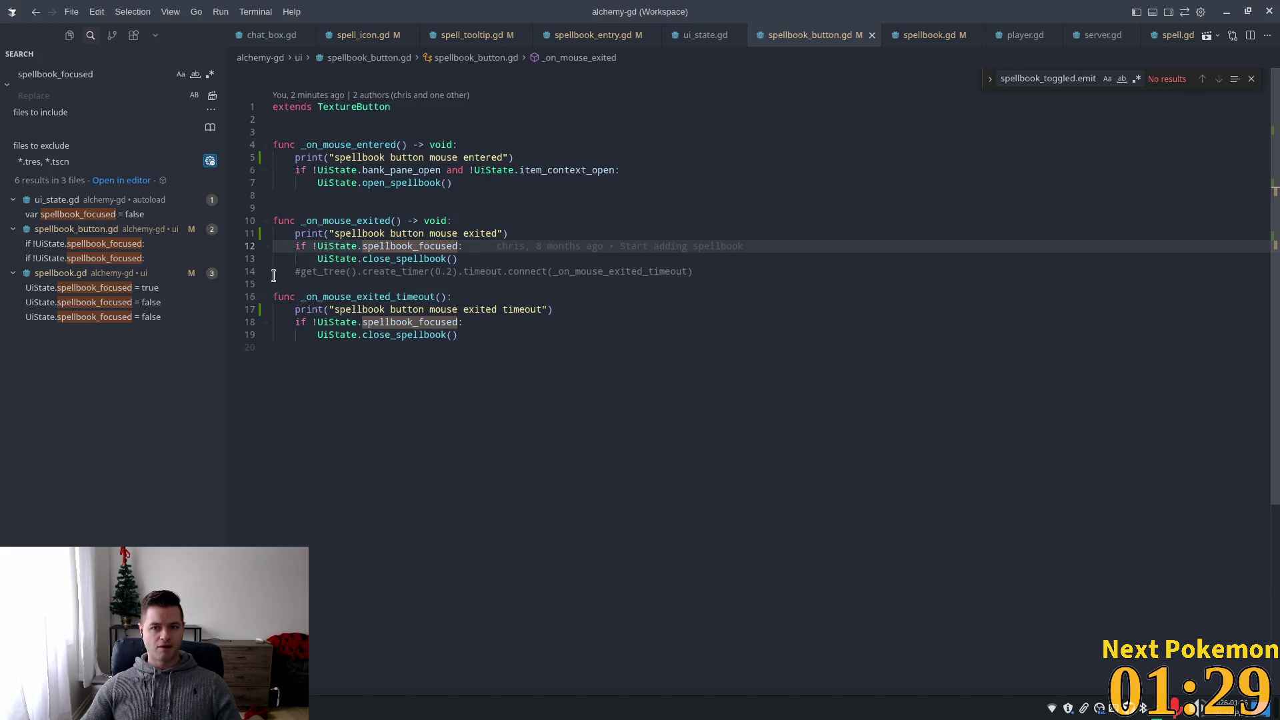
double_click(317, 220)
click(440, 239)
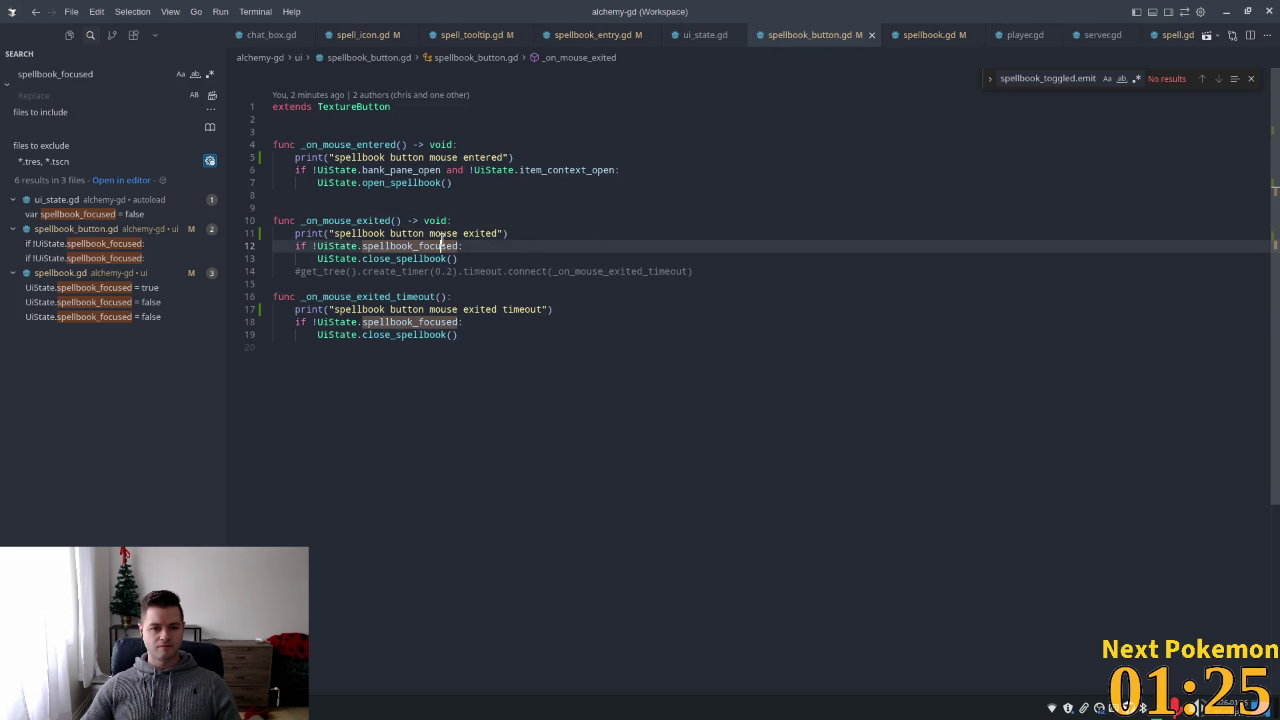
key(alt+Tab)
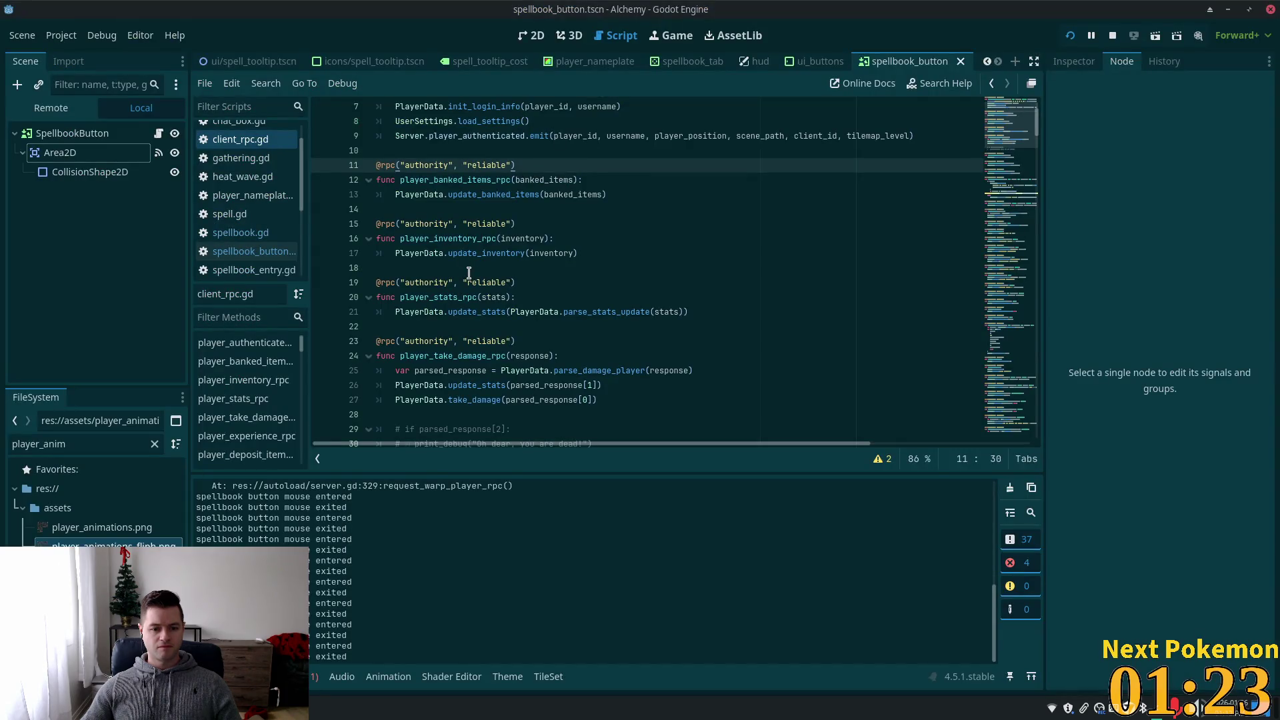
key(alt+Tab)
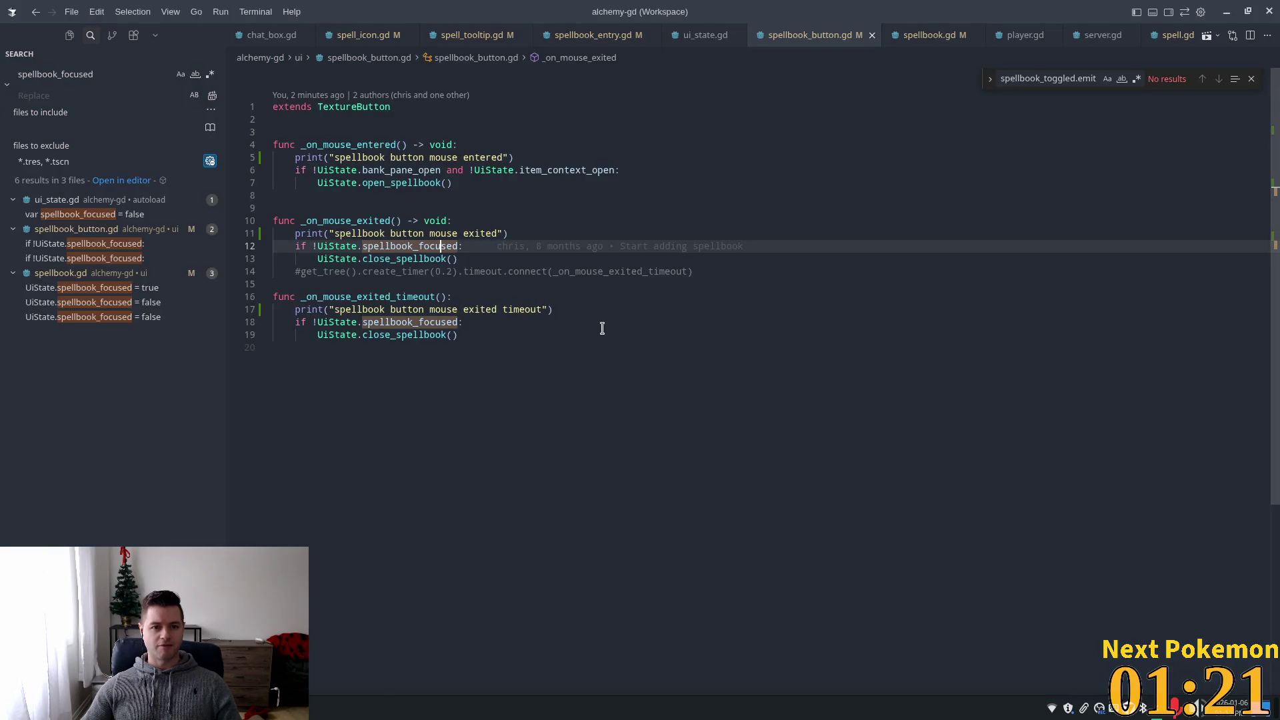
- Delete lines 14–19, the commented timer line and the _on_mouse_exited_timeout function
click(494, 321)
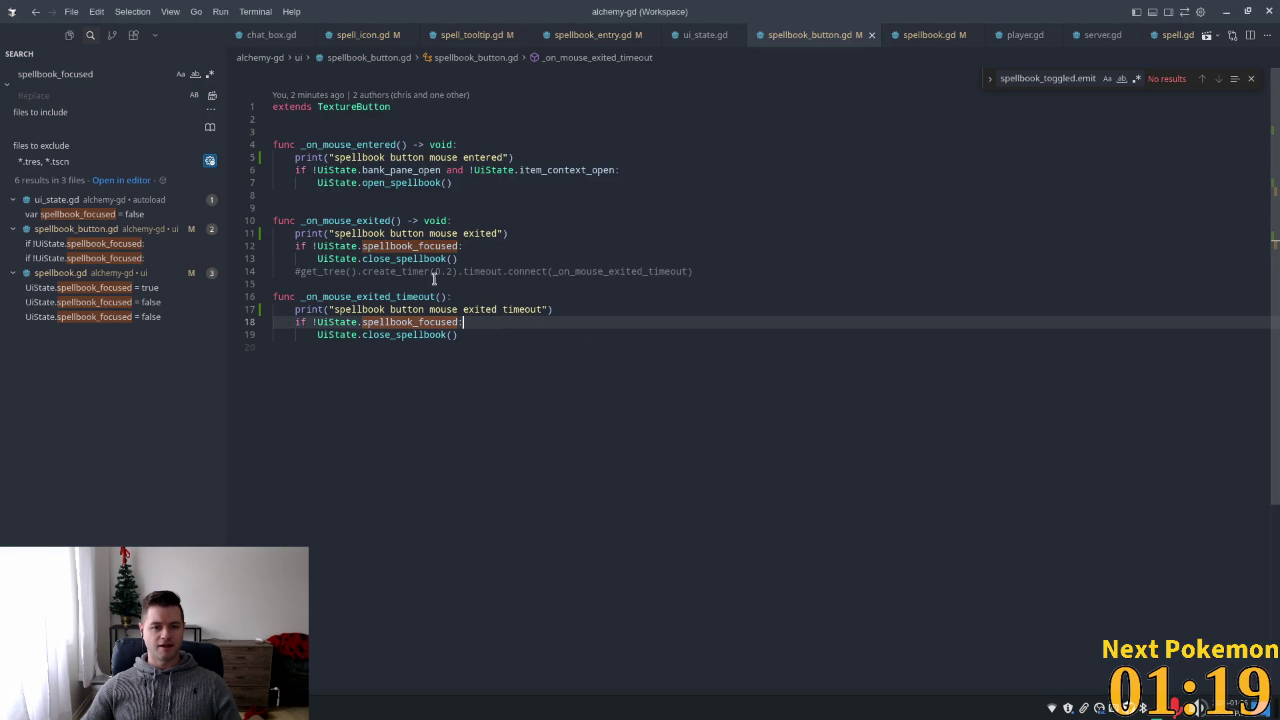
click(433, 273)
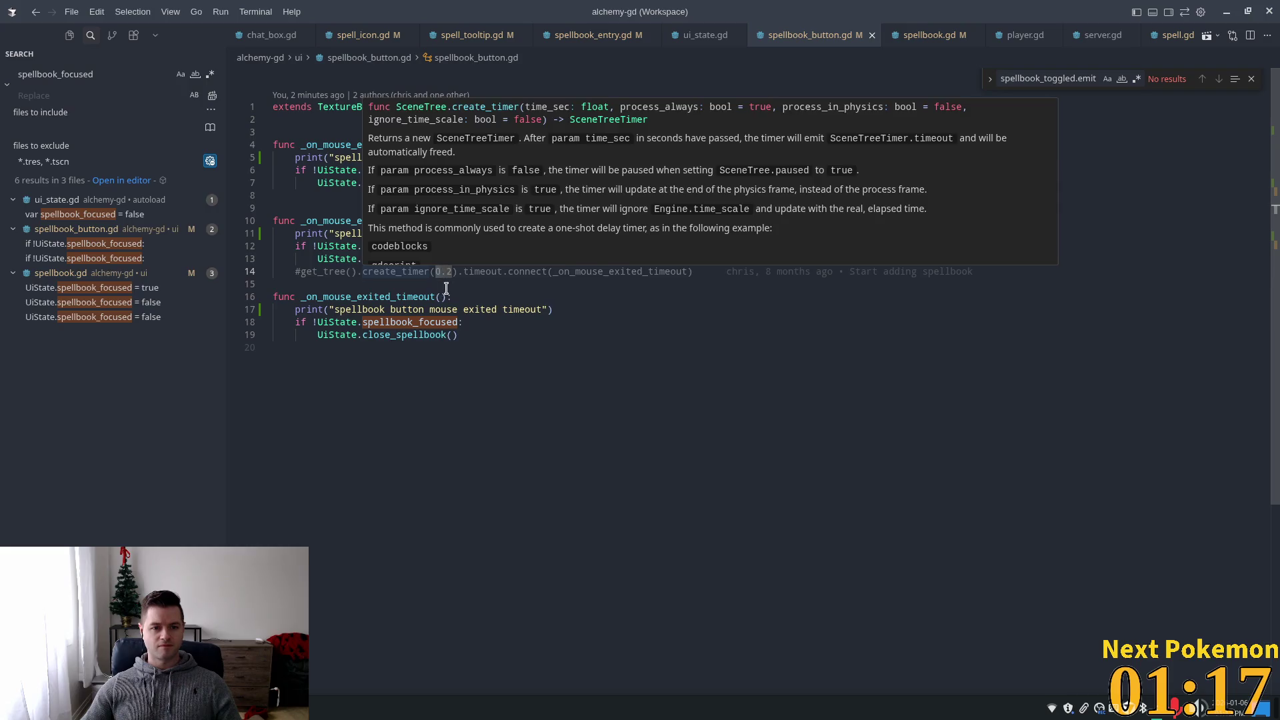
click(509, 332)
mouse_move(508, 333)
mouse_down()
mouse_move(274, 285)
mouse_move(284, 275)
mouse_up()
key(BackSpace)
click(514, 234)
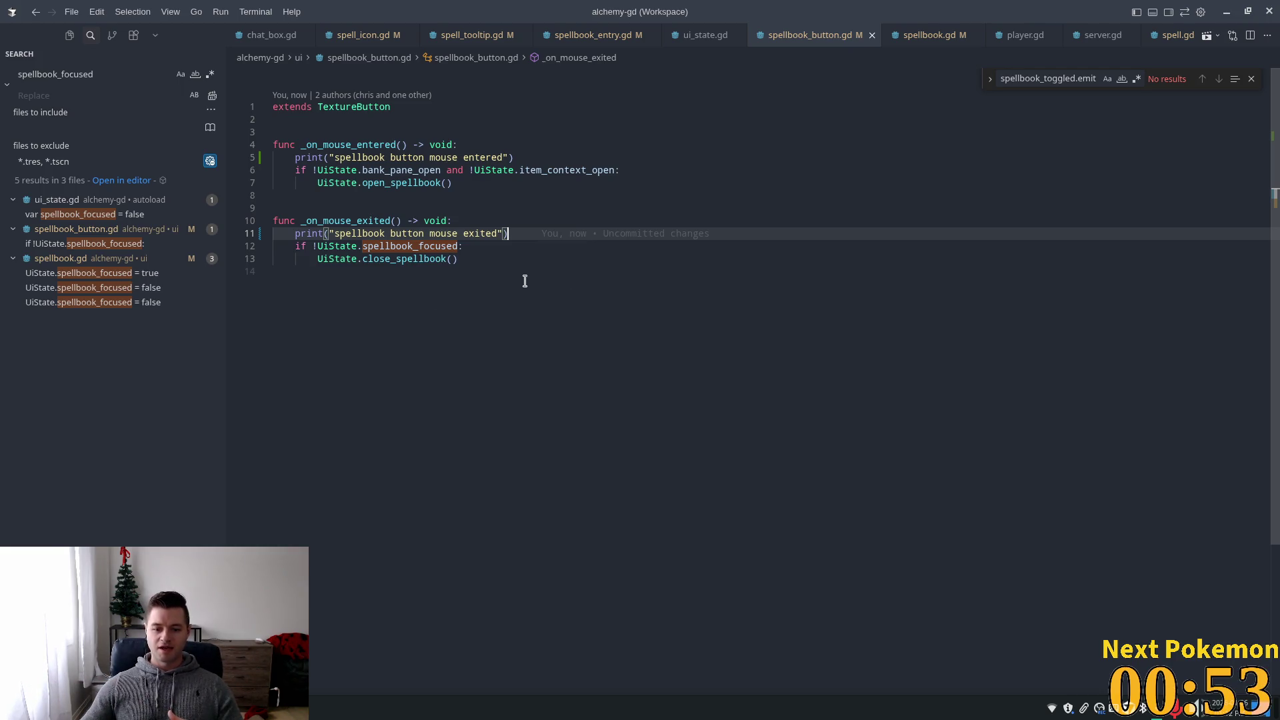
key(super)
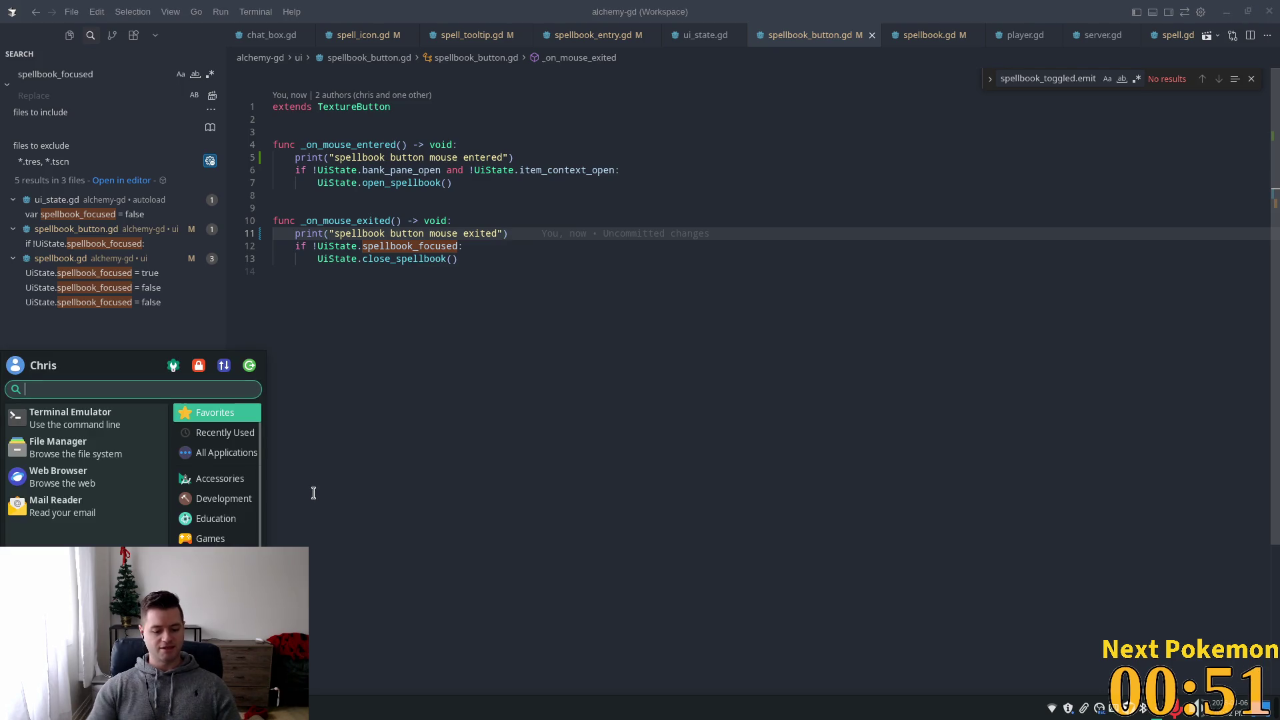
text(godot)
key(Return)
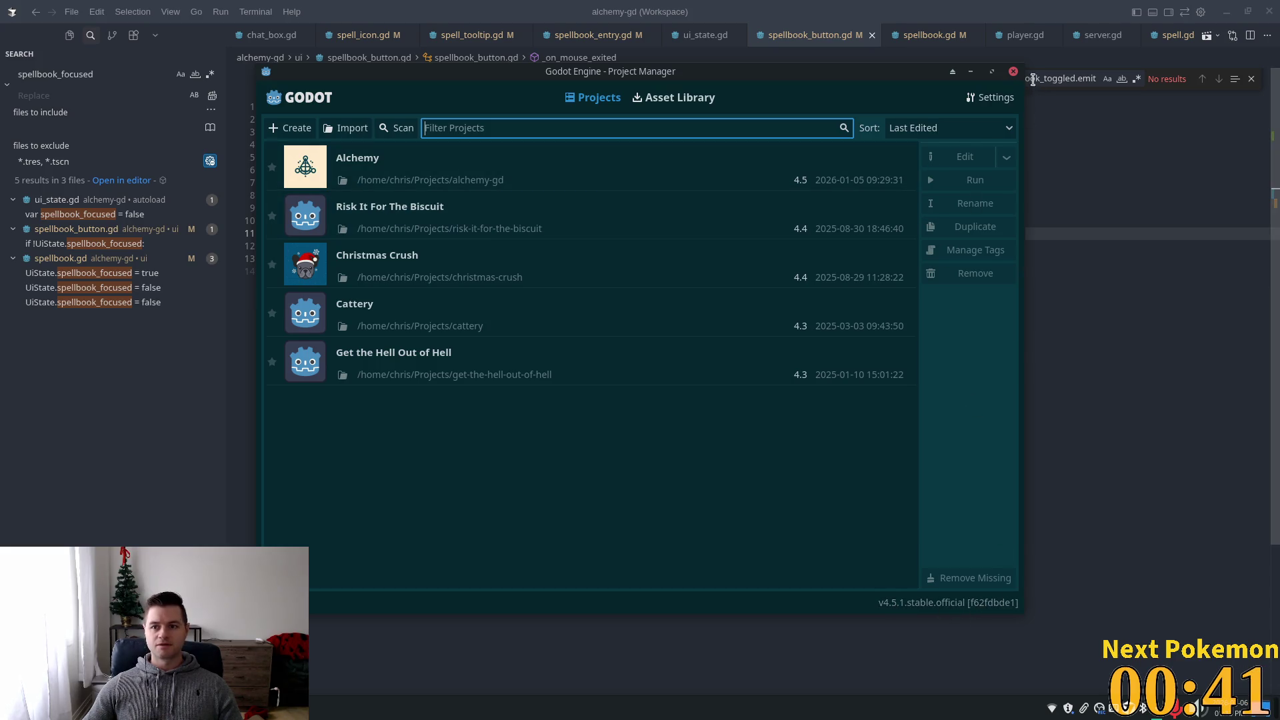
click(1012, 72)
click(907, 303)
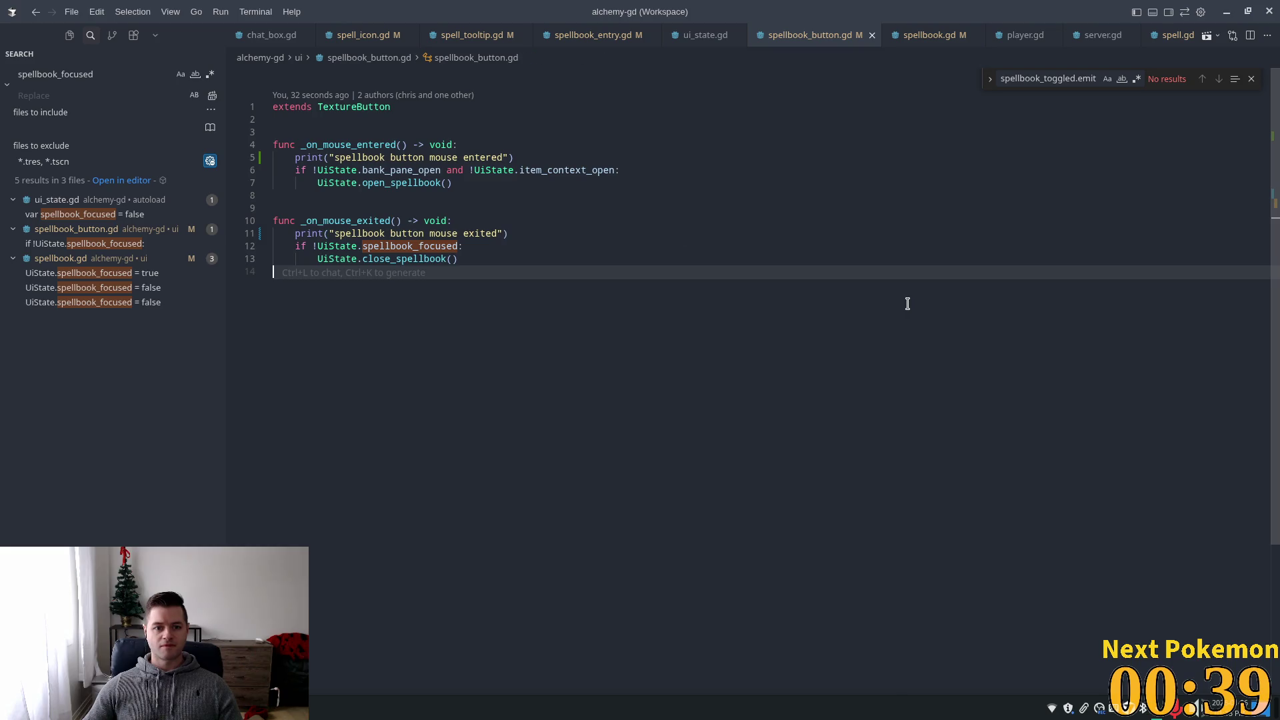
click(547, 225)
click(427, 245)
double_click(425, 167)
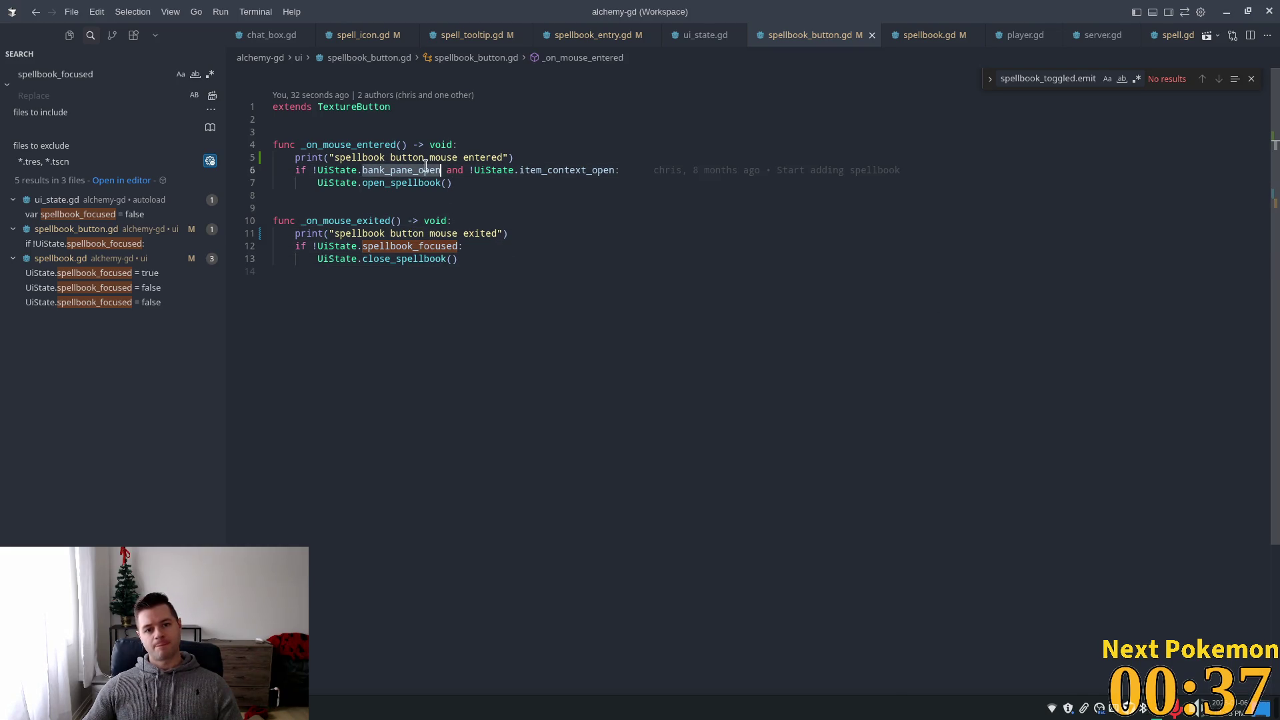
- Show the hud scene in 2D and open its UiButtons child scene in the editor
key(alt+Tab)
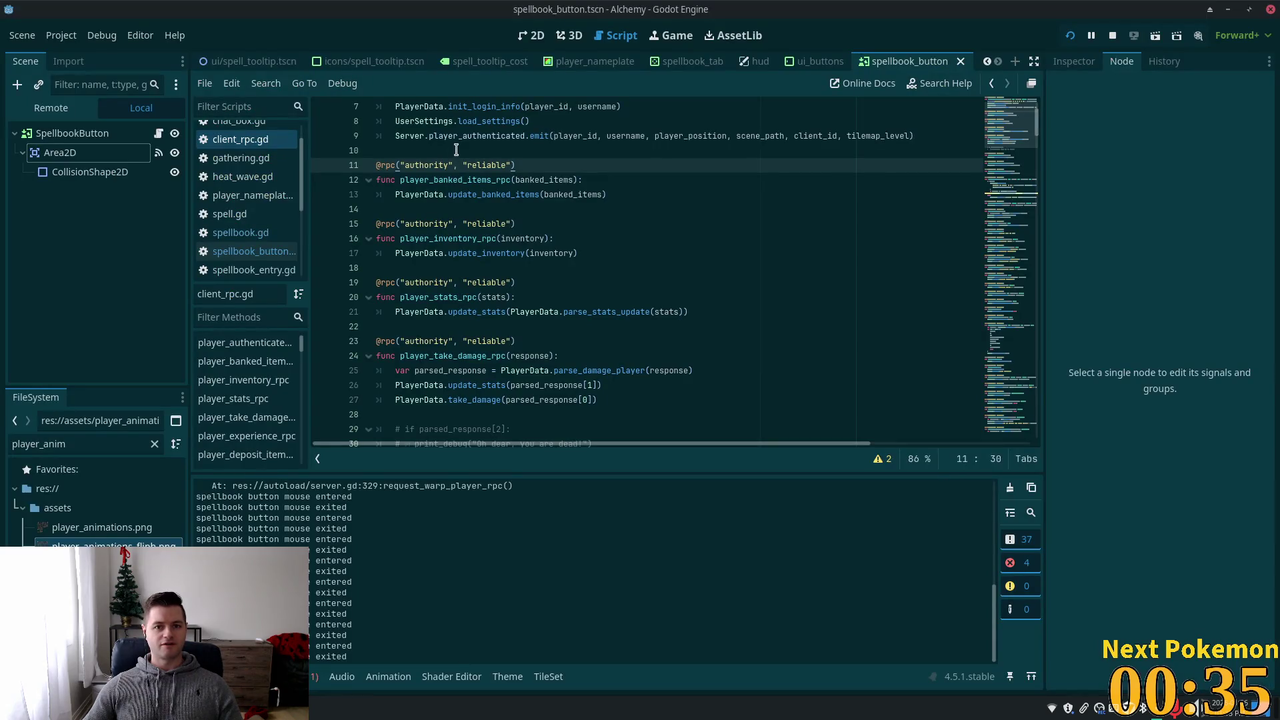
click(759, 61)
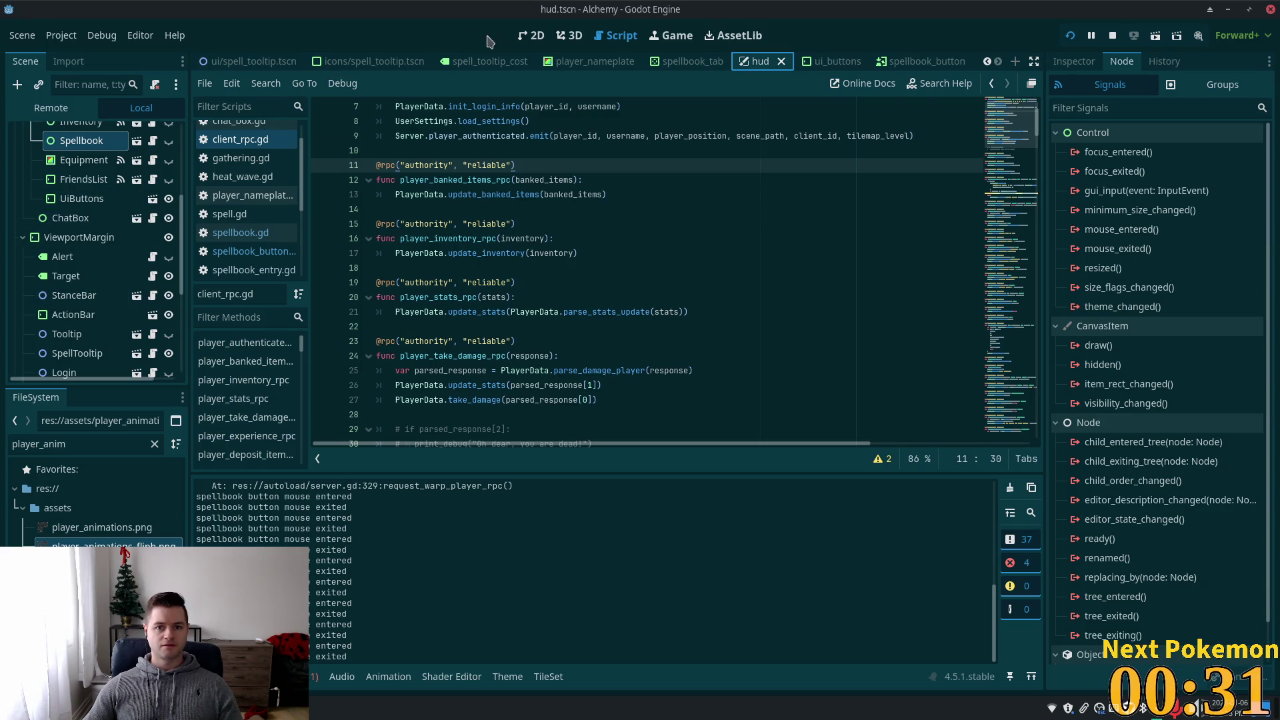
click(531, 35)
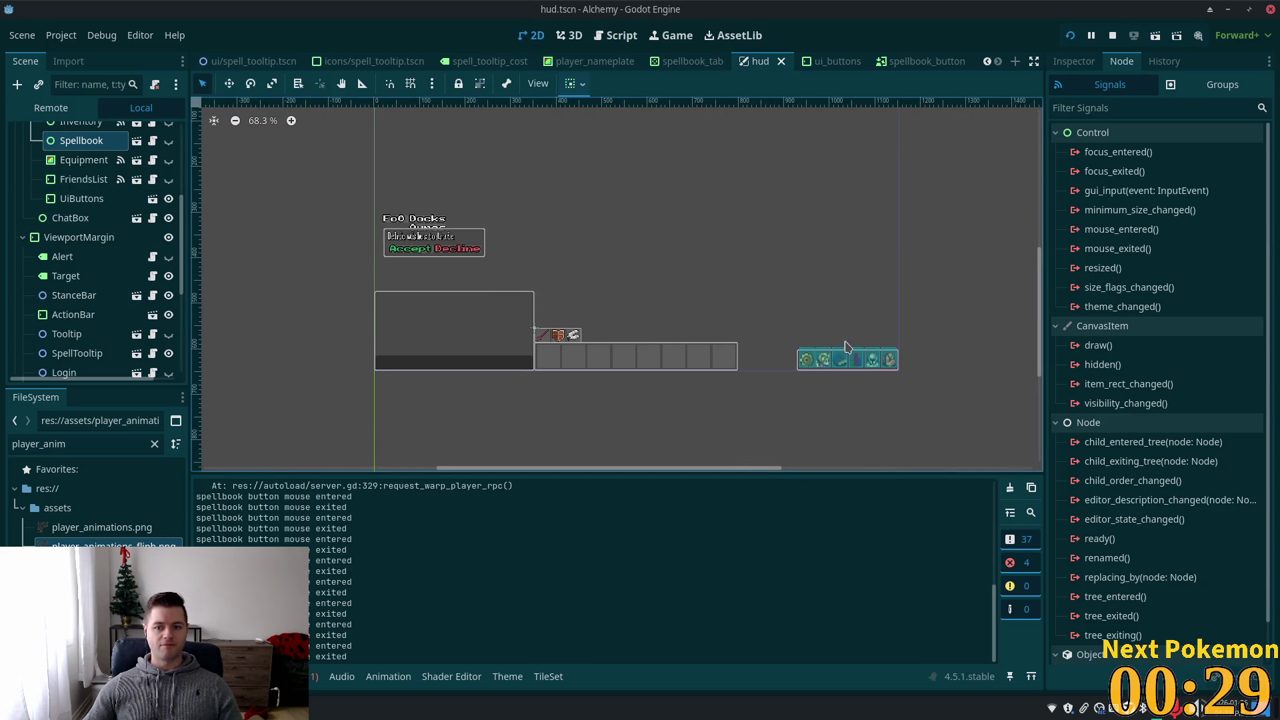
scroll(845, 345, up, 3)
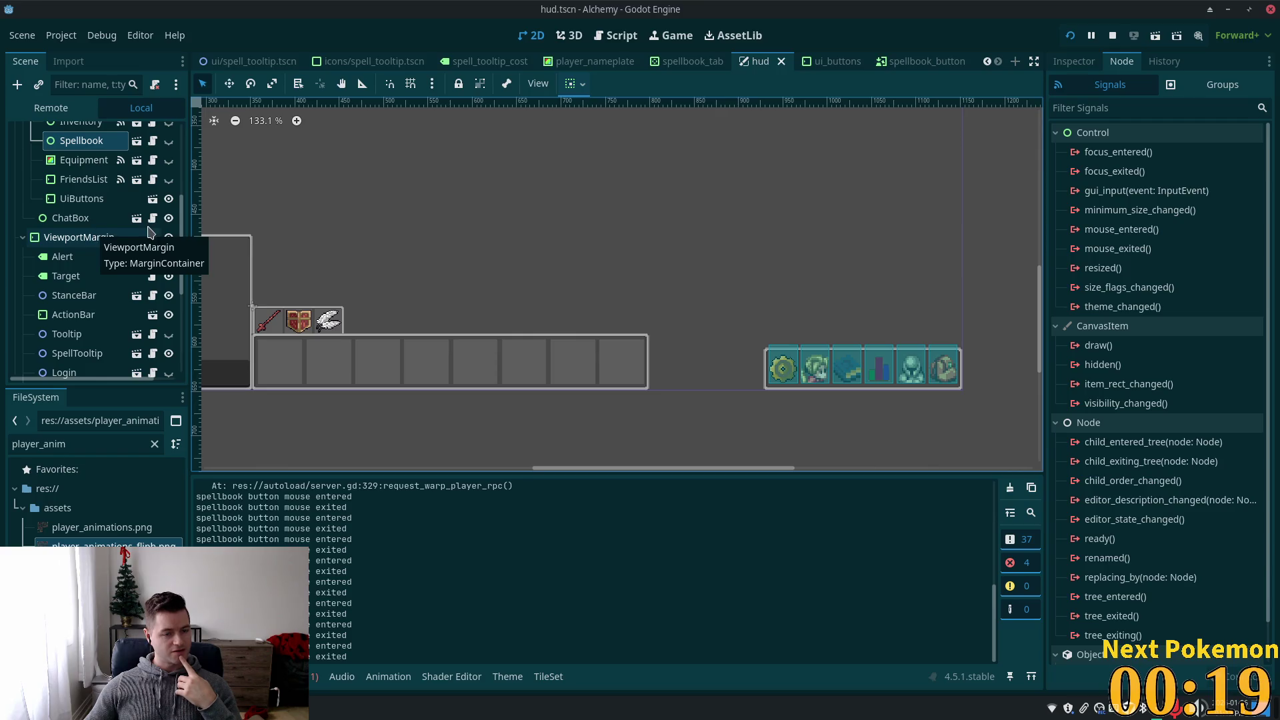
scroll(148, 231, up, 3)
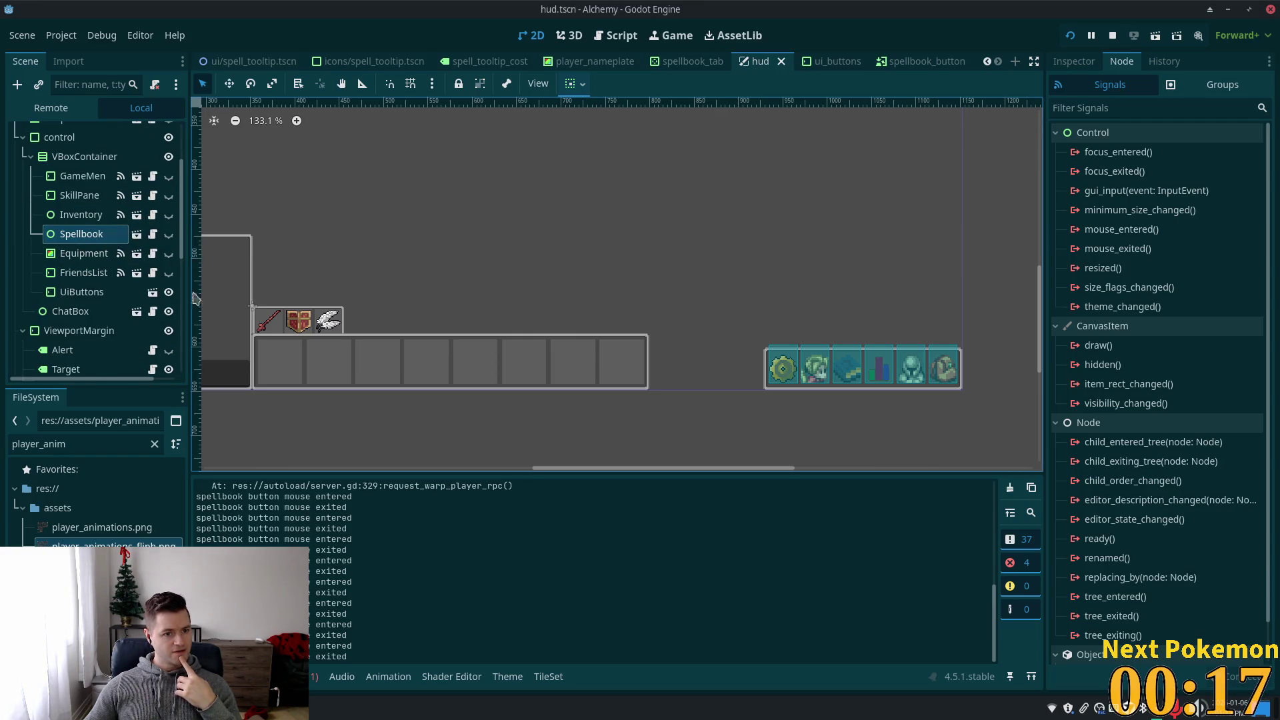
click(153, 294)
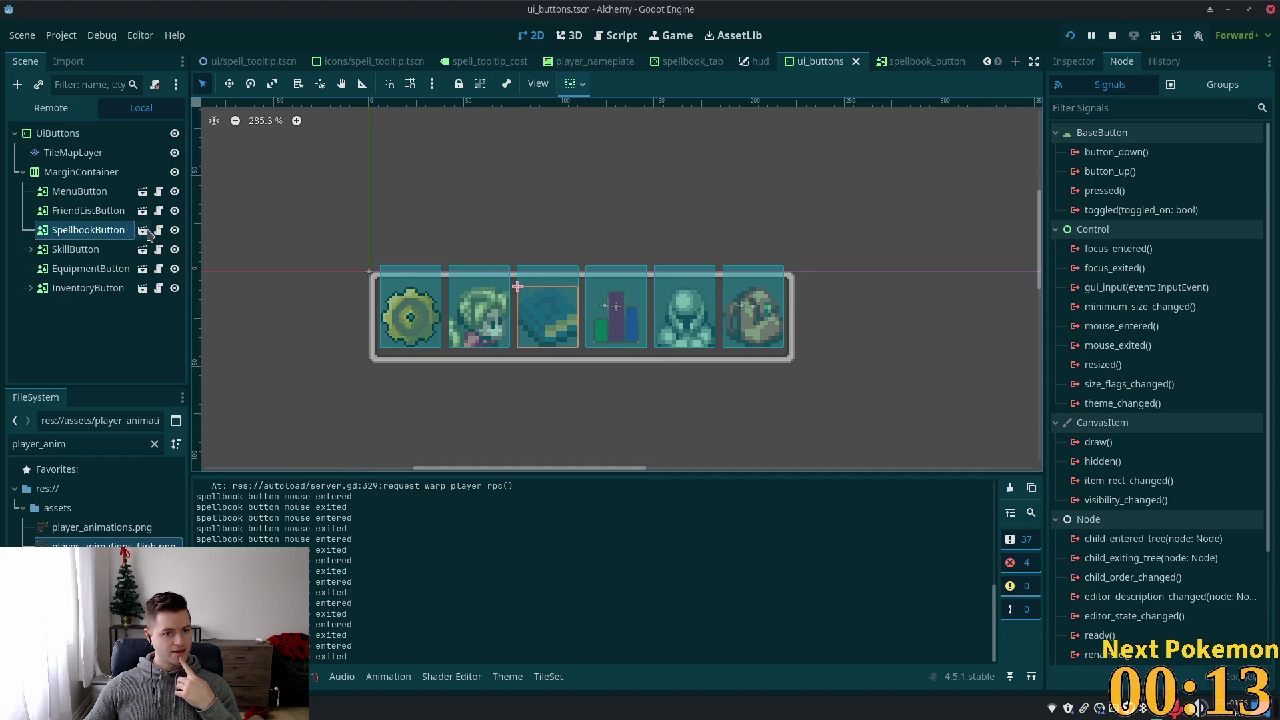
- Open the SpellbookButton scene, view its spellbook_button.gd script, then return to its 2D canvas
click(143, 230)
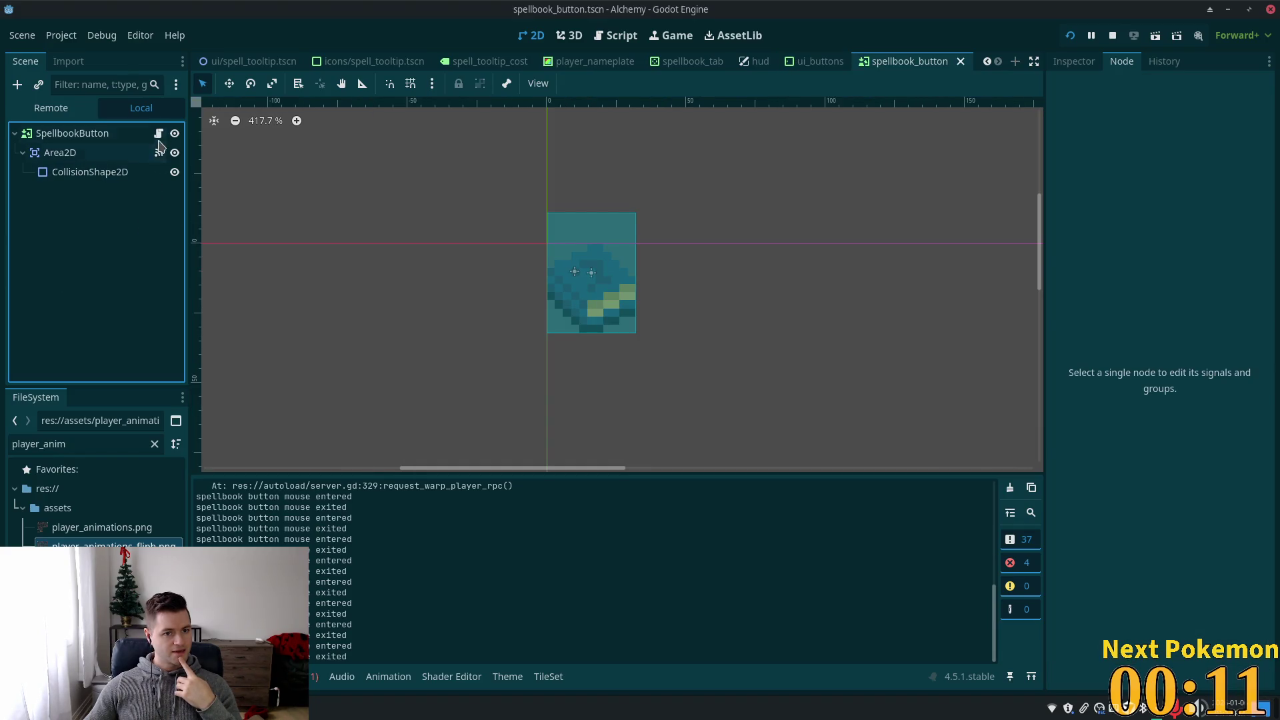
click(158, 135)
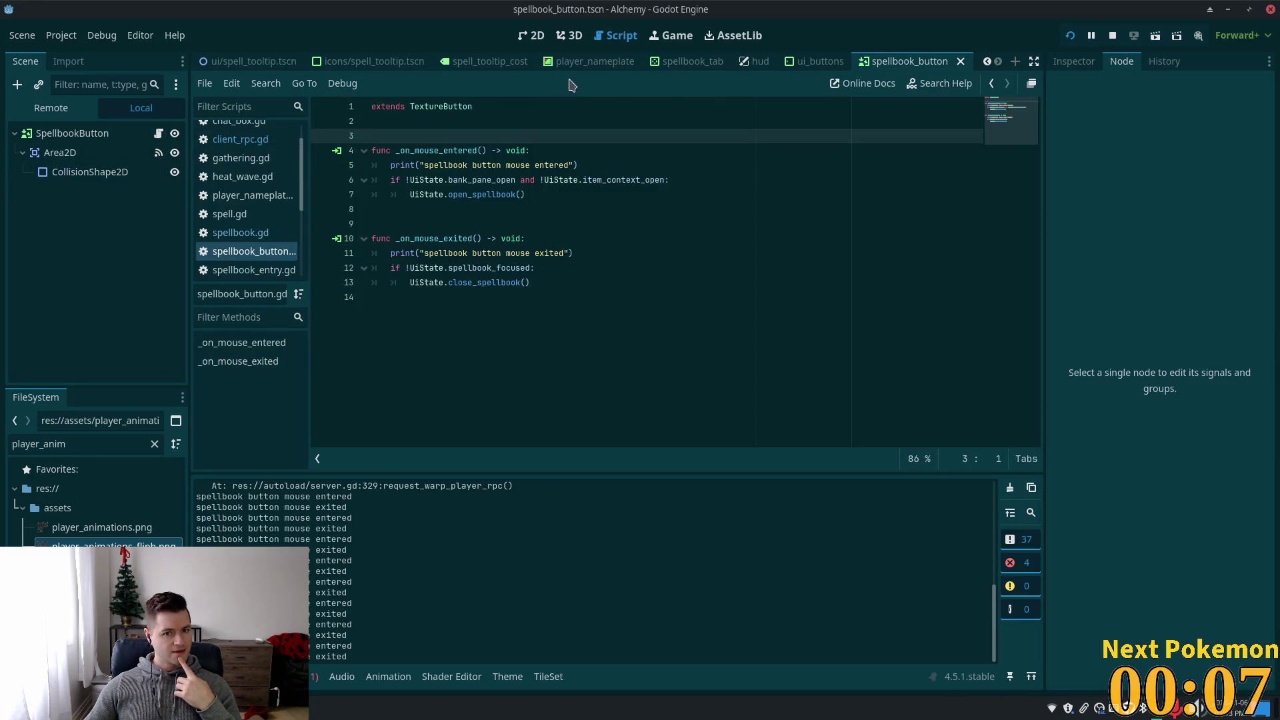
click(531, 36)
scroll(416, 203, down, 2)
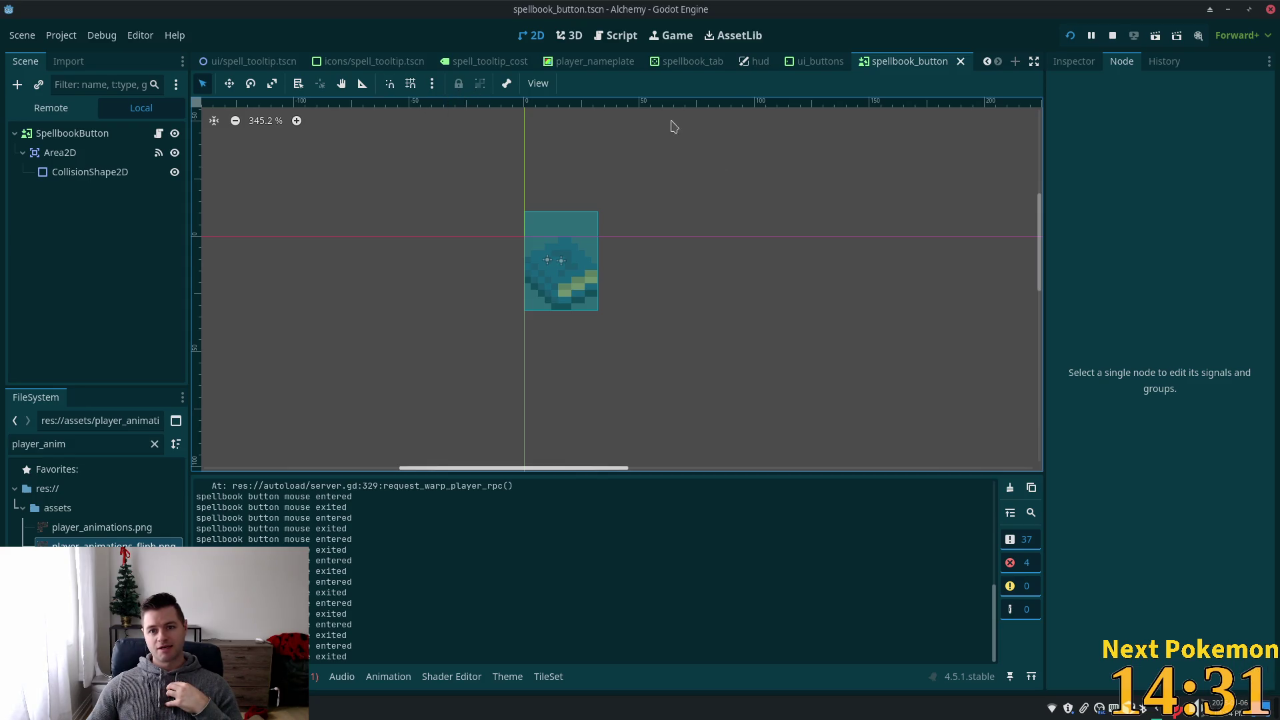
- Switch to the hud scene tab and start the Alchemy game in debug mode
click(756, 61)
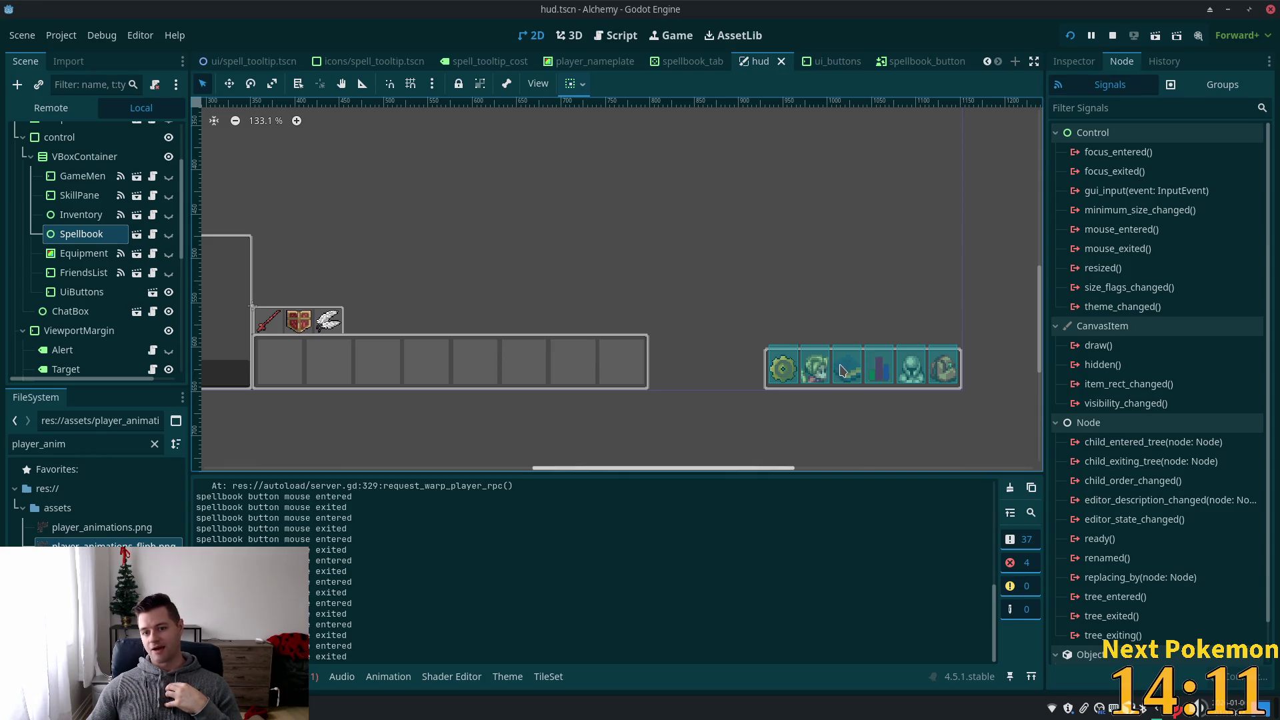
key(alt+Tab)
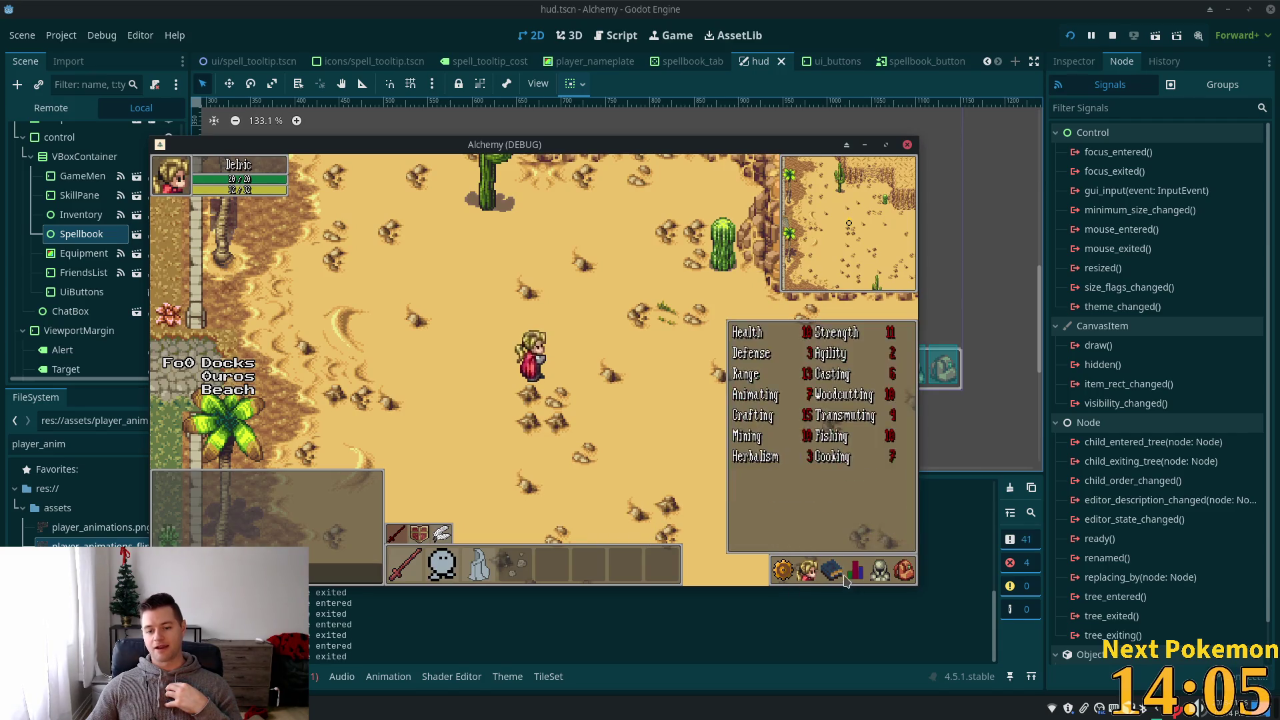
- Hover and click the in-game spellbook icon, then move off it to test closing
mouse_move(834, 571)
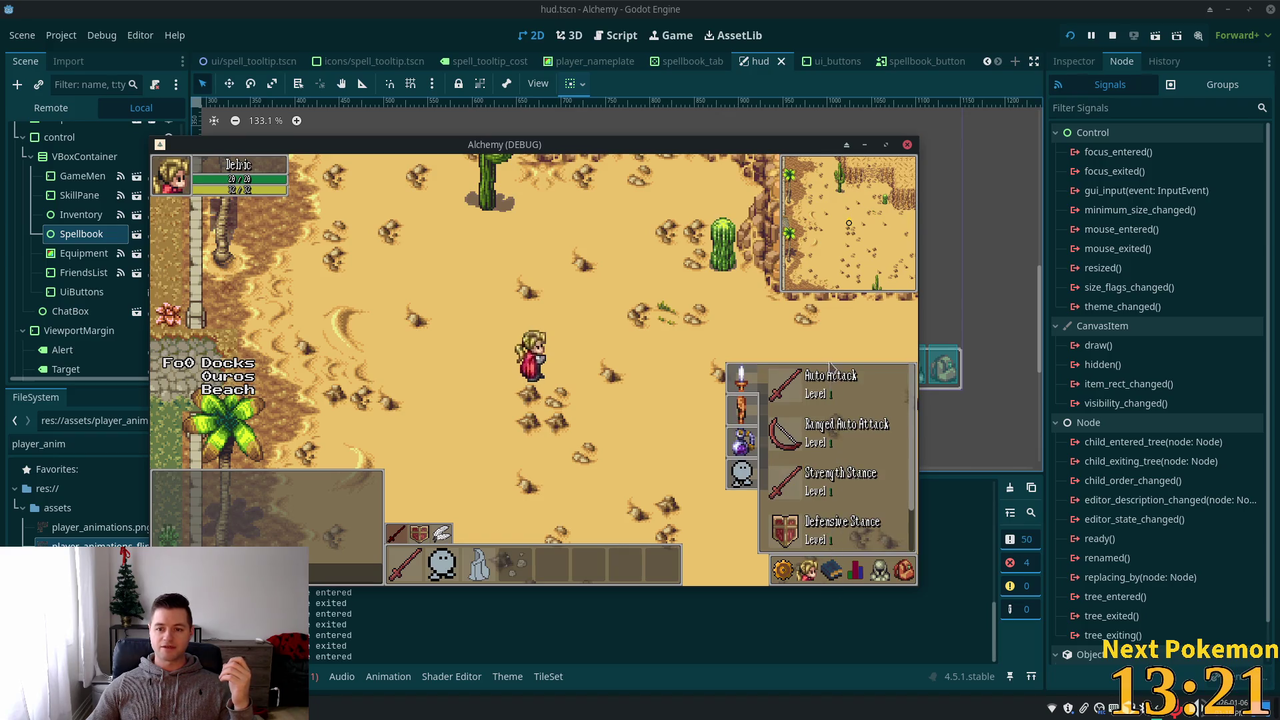
click(841, 564)
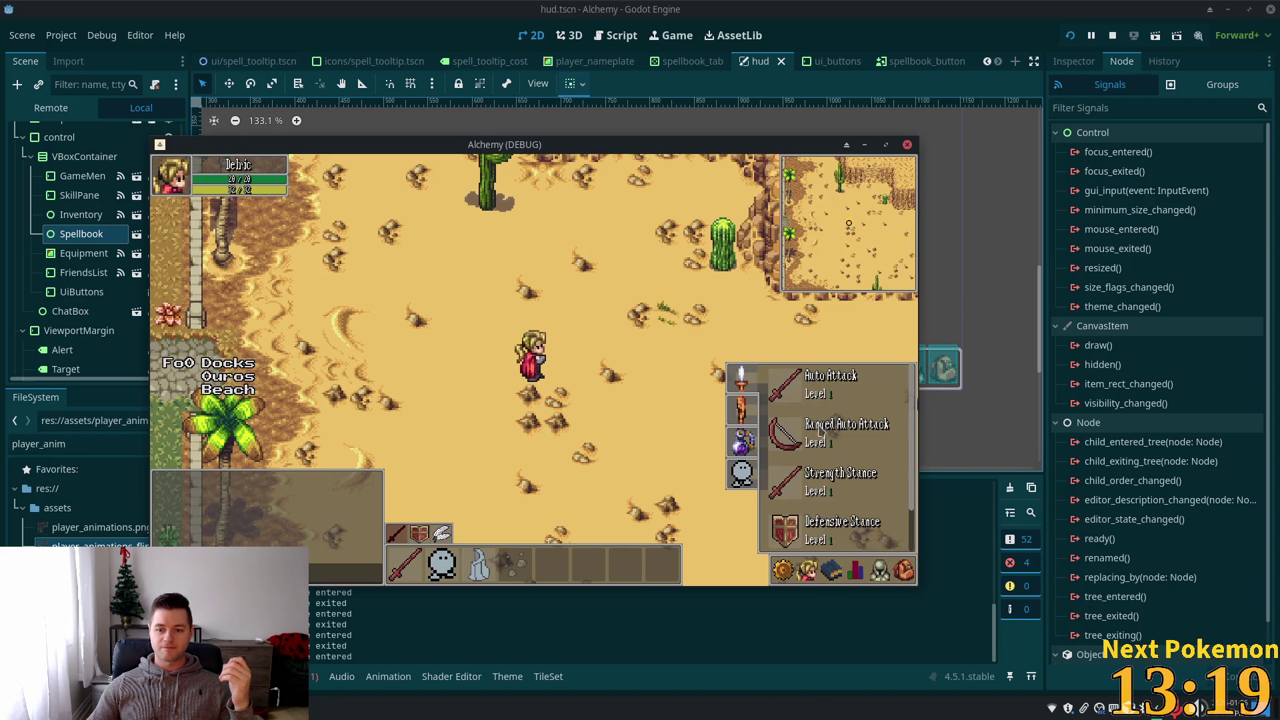
mouse_move(833, 582)
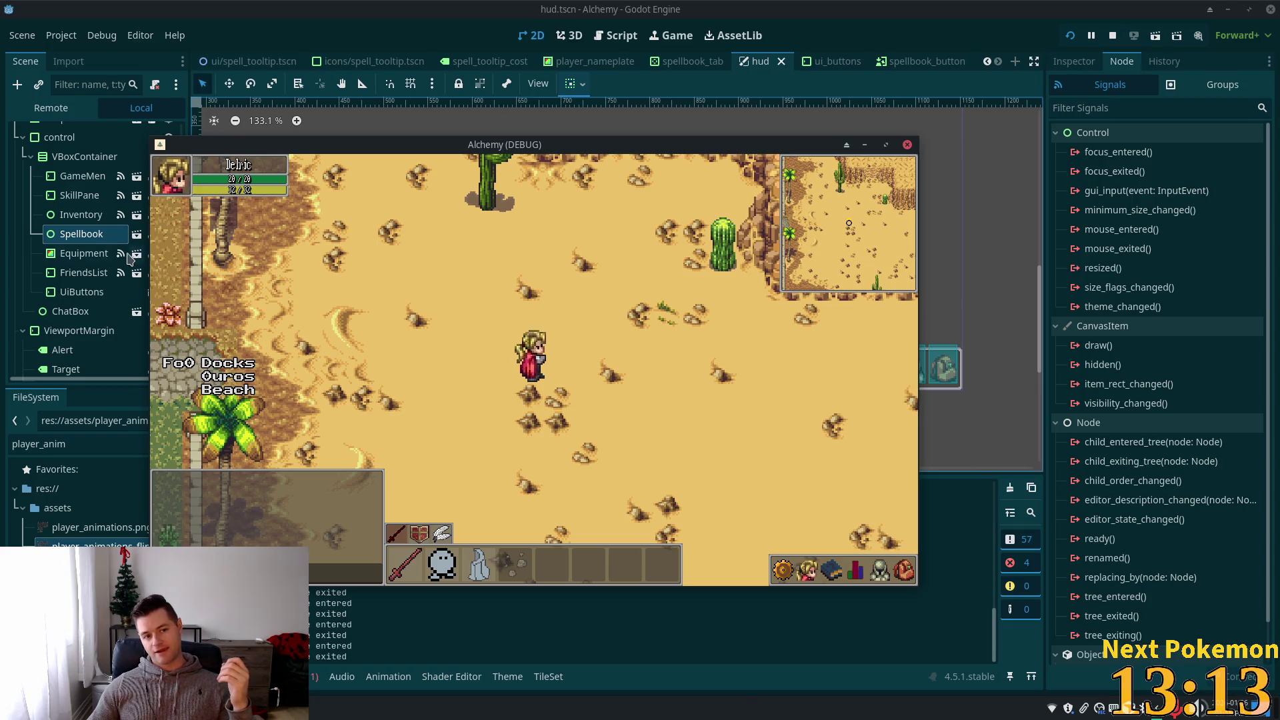
- Jump to Inventory's _on_mouse_entered handler via its signal, then open the Spellbook node's spellbook.gd
click(80, 214)
click(122, 217)
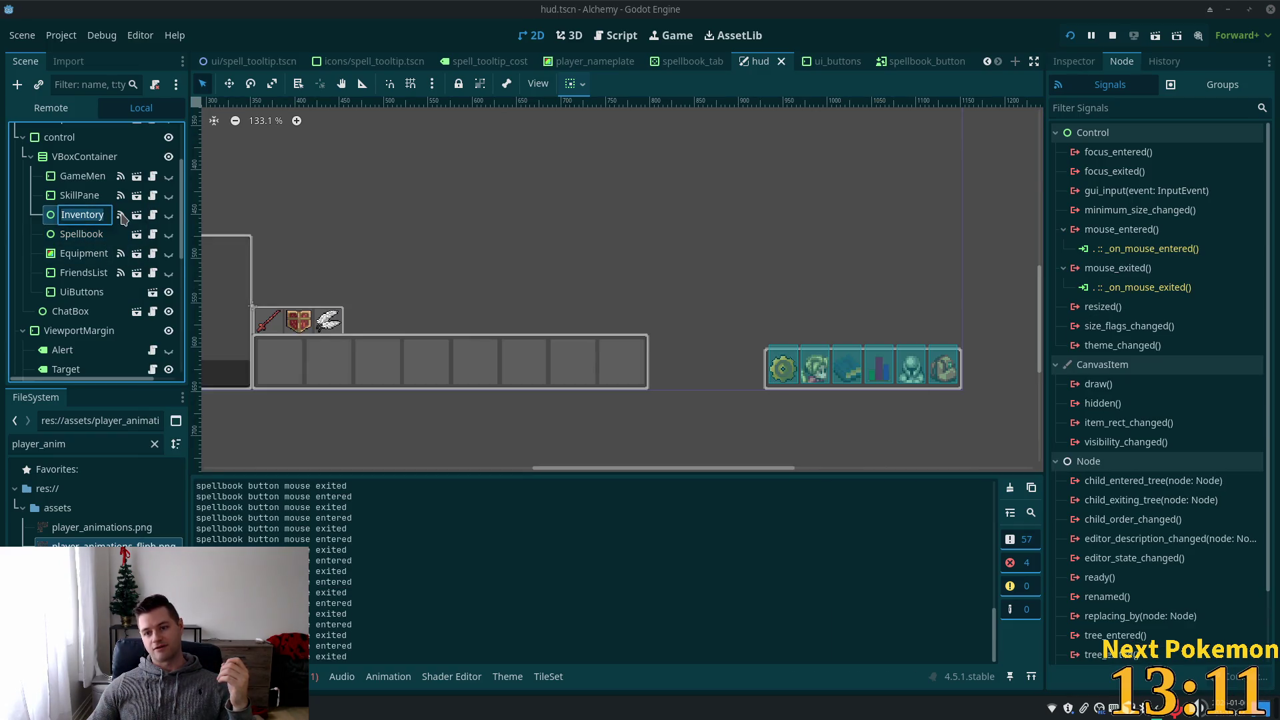
click(1173, 248)
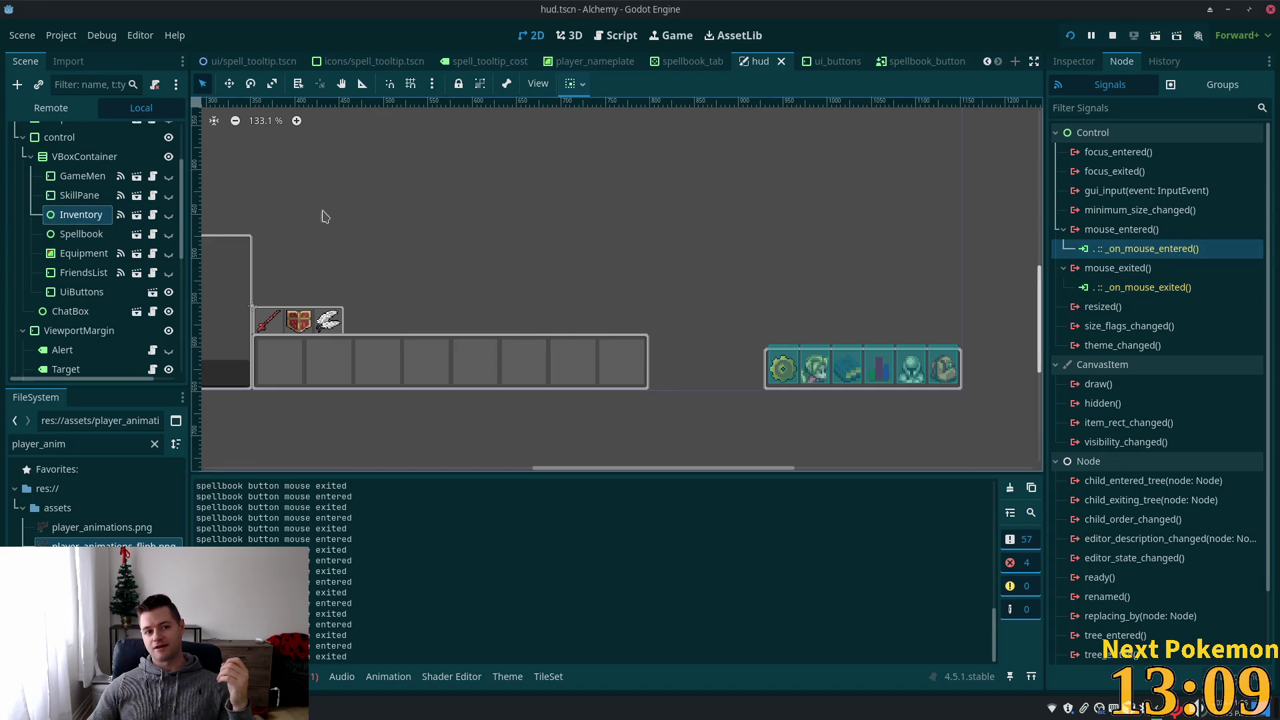
scroll(74, 260, up, 3)
click(1157, 249)
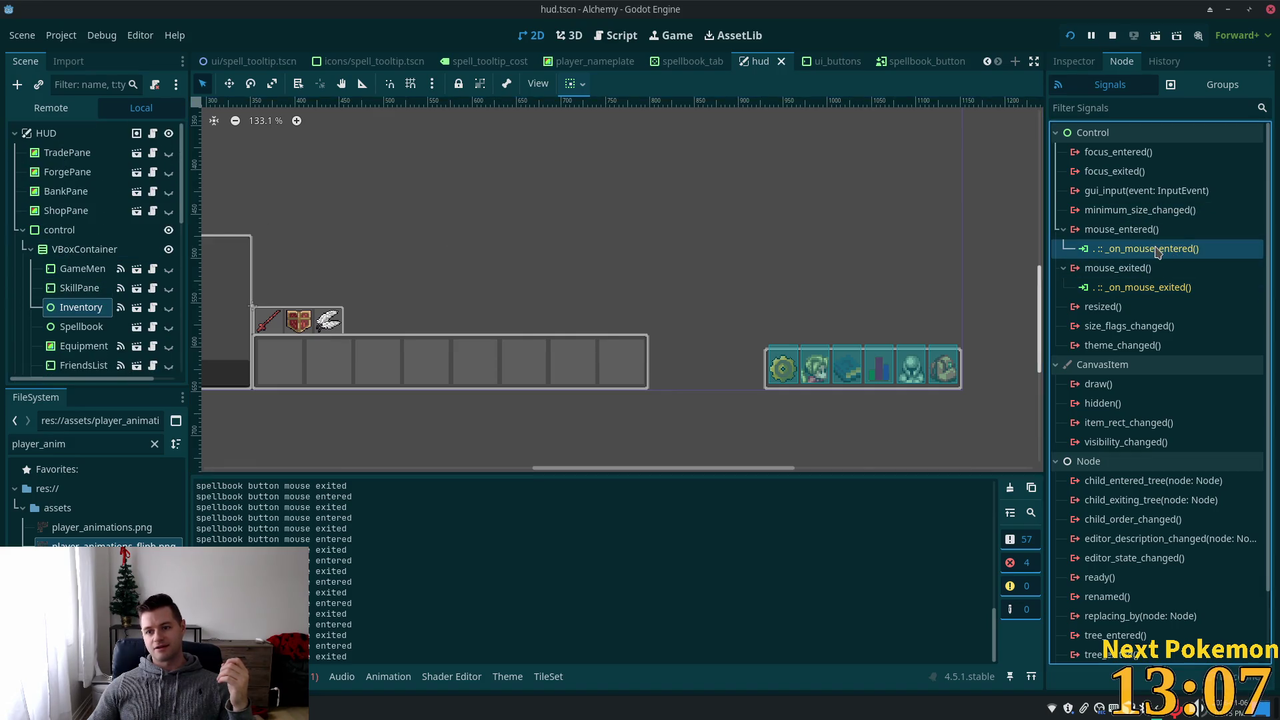
double_click(1156, 249)
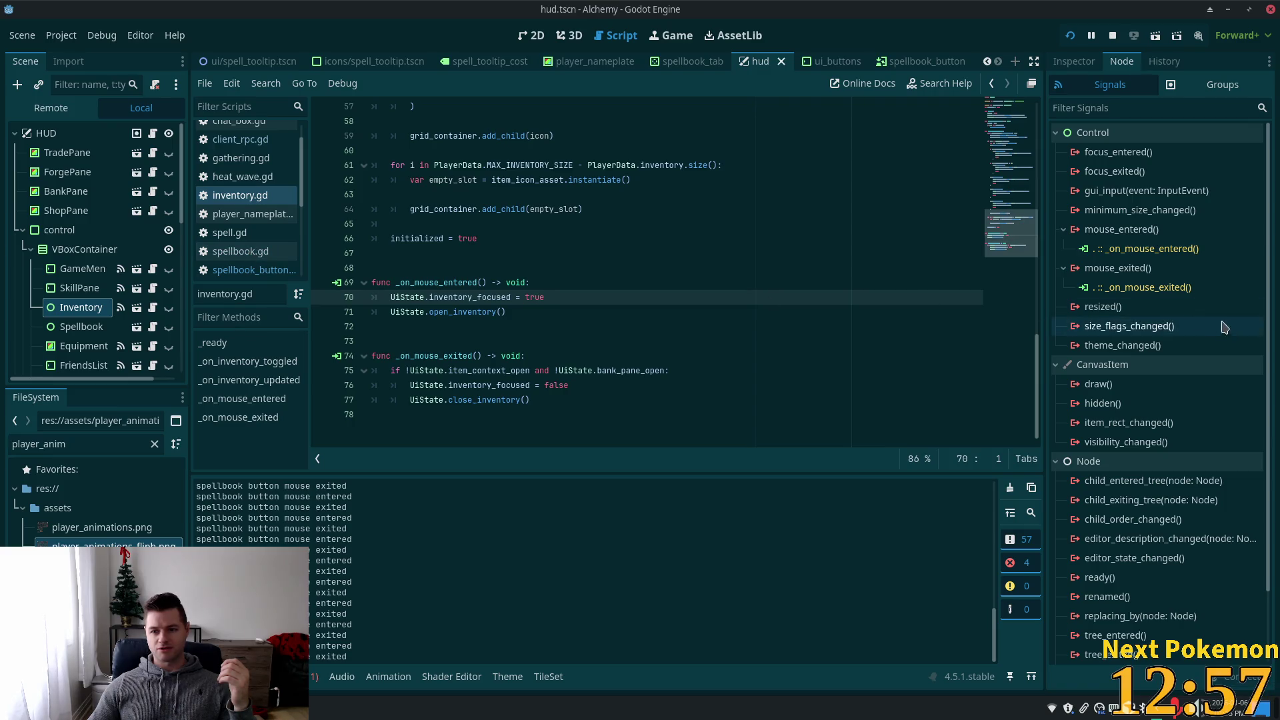
click(1136, 249)
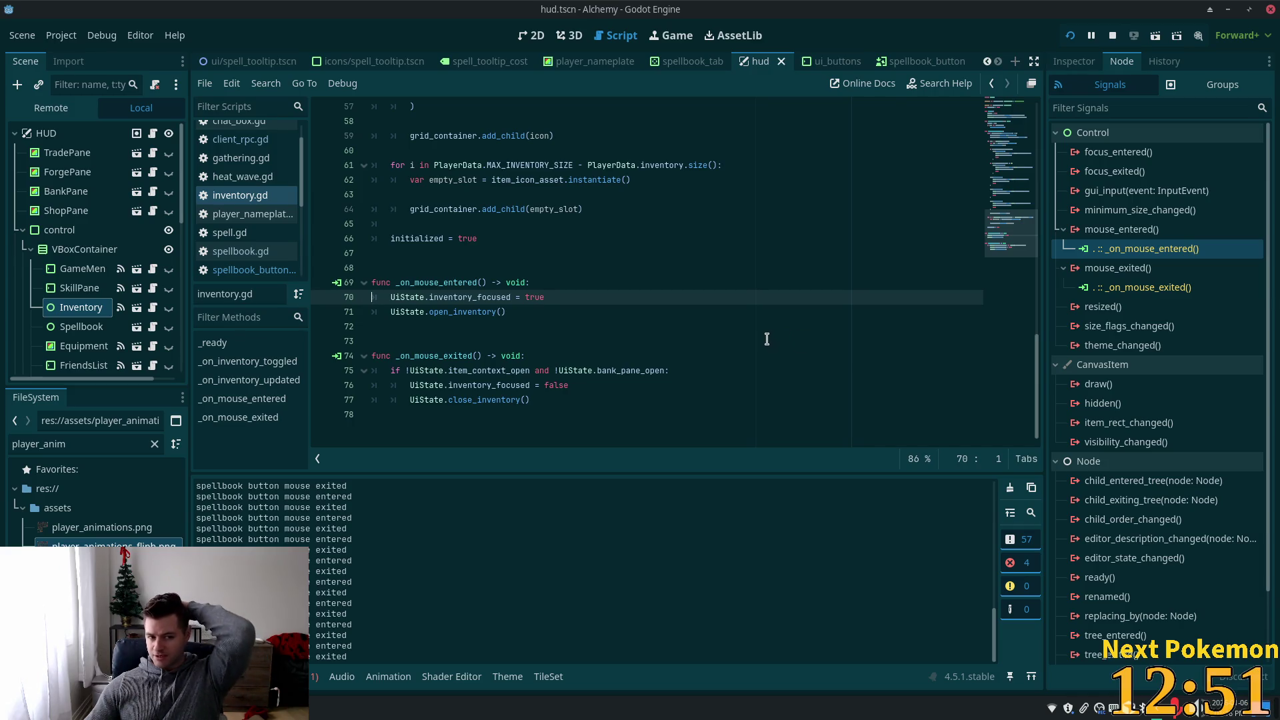
click(100, 328)
click(153, 328)
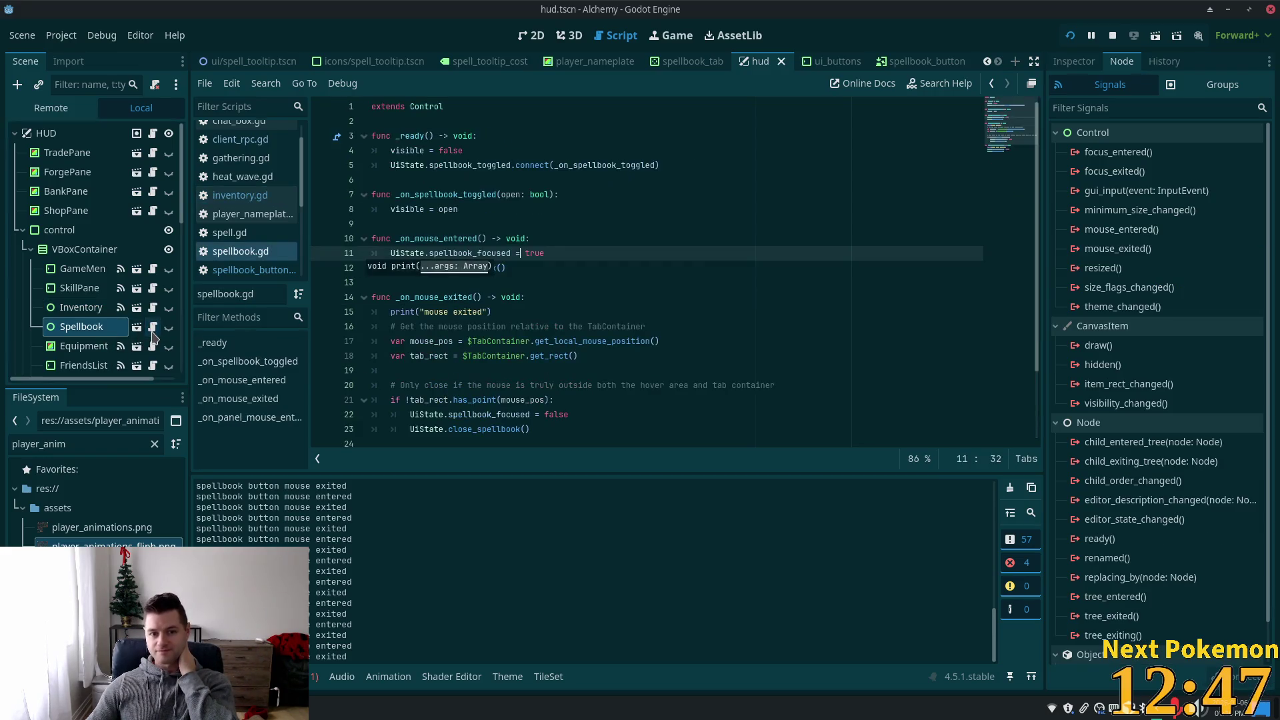
- Read through spellbook.gd's mouse exited handler and its TabContainer rect check
click(858, 317)
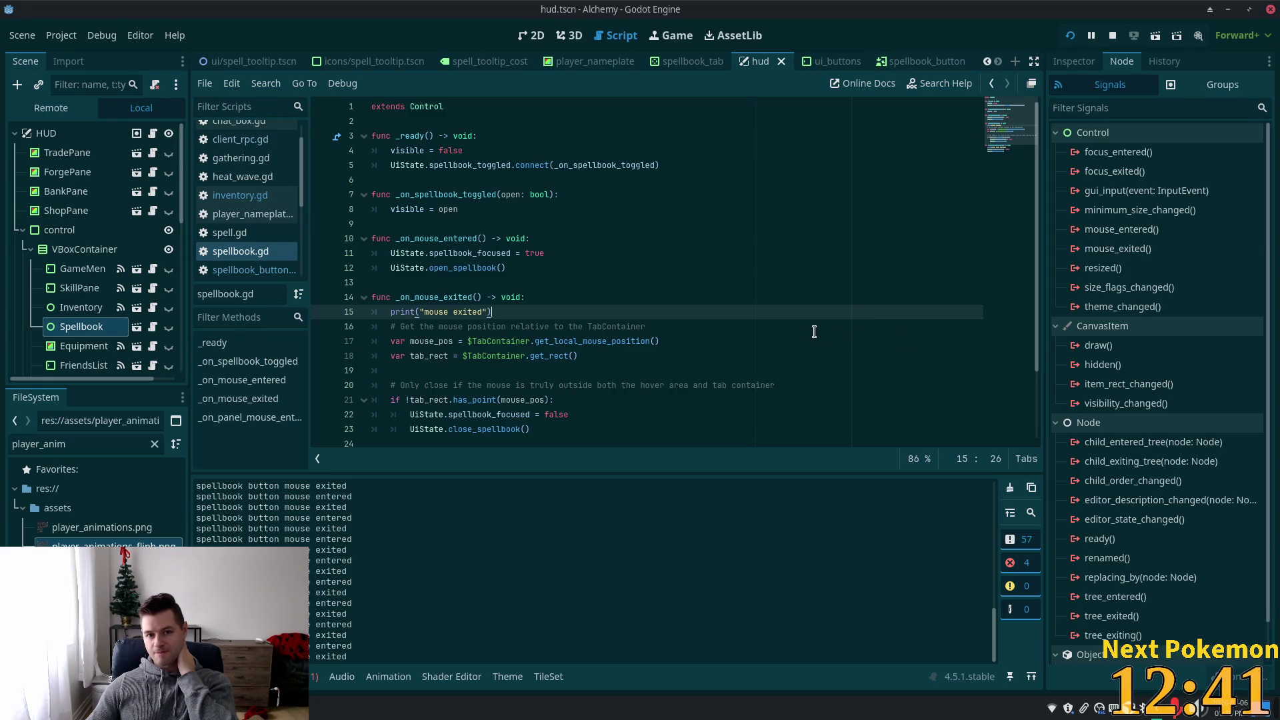
scroll(814, 331, down, 1)
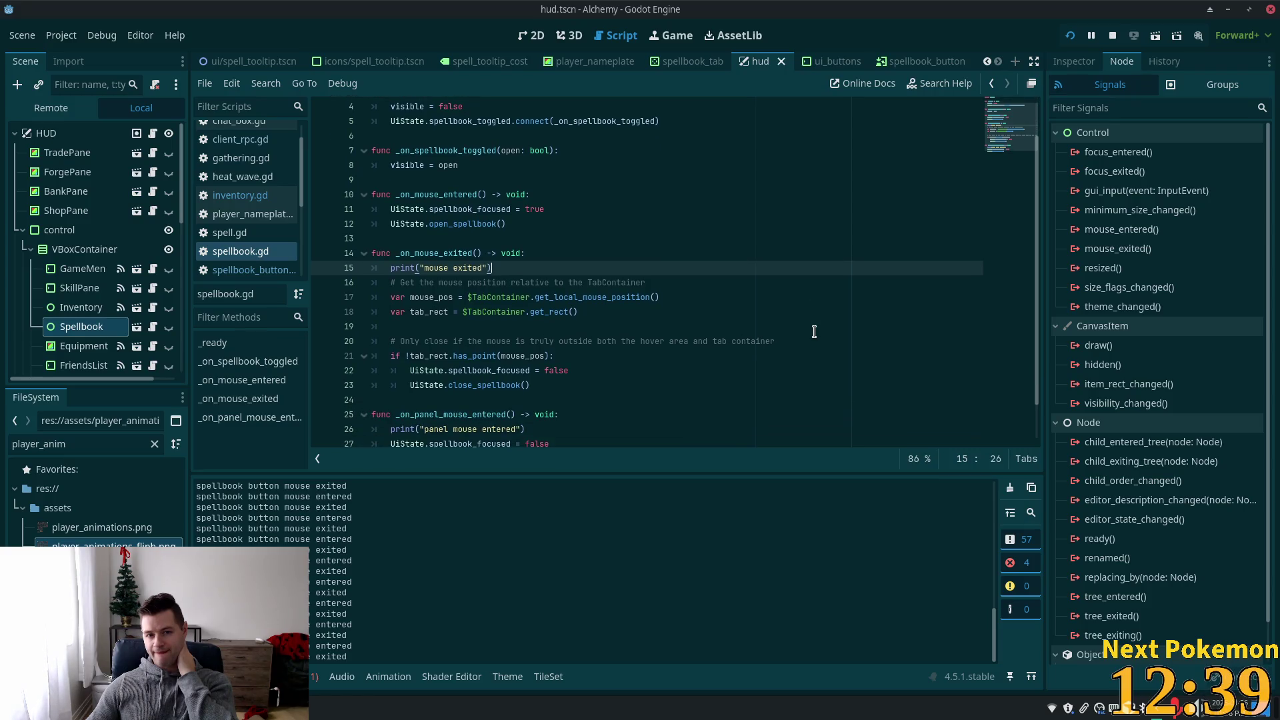
scroll(814, 332, down, 1)
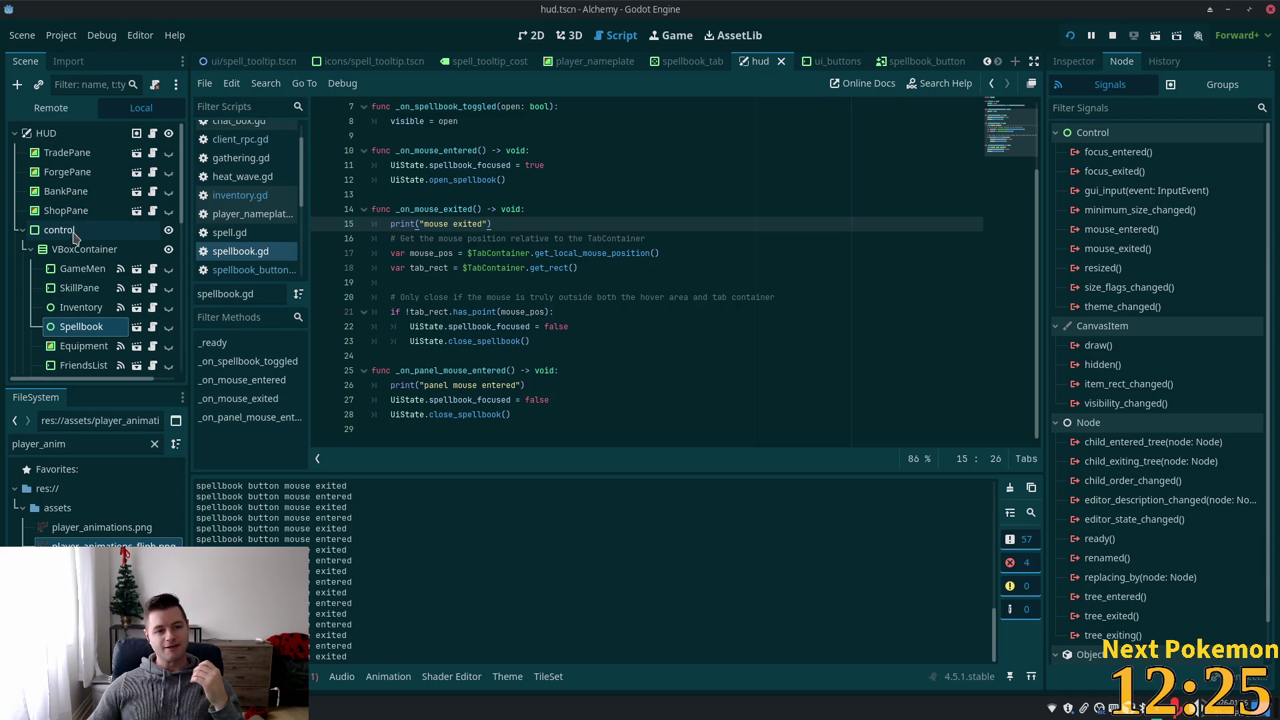
scroll(80, 253, down, 5)
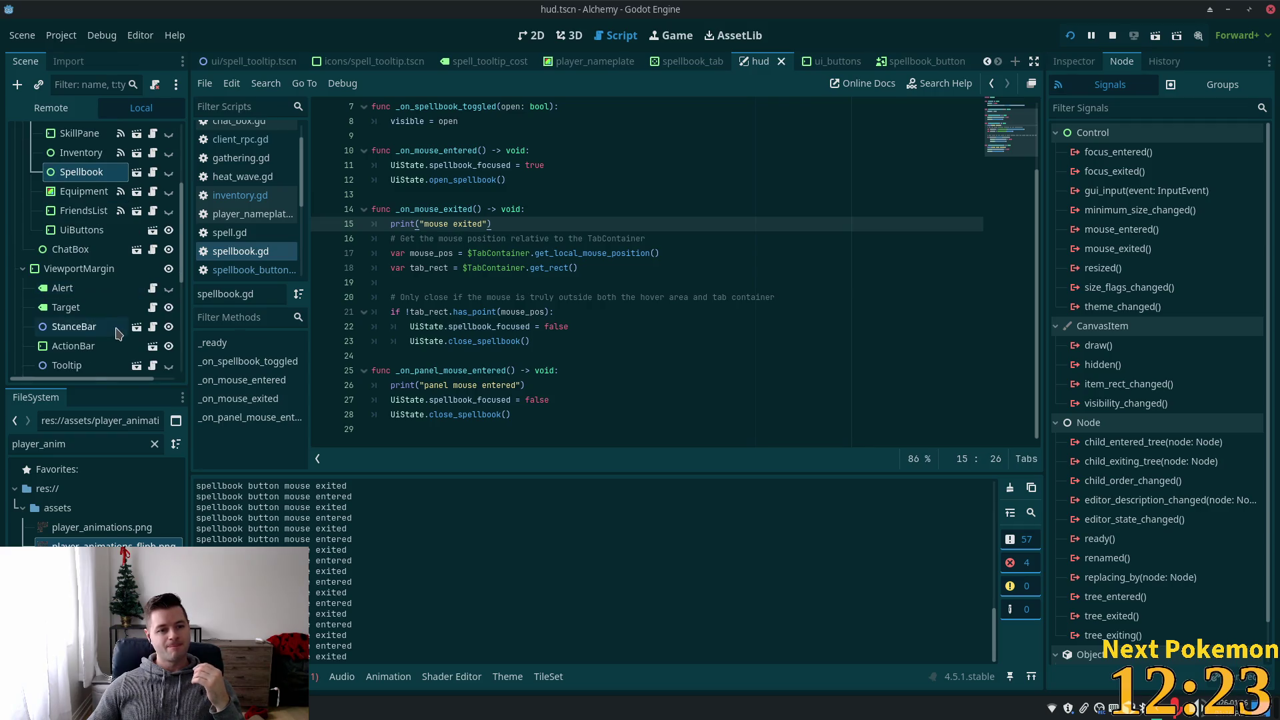
scroll(114, 331, down, 5)
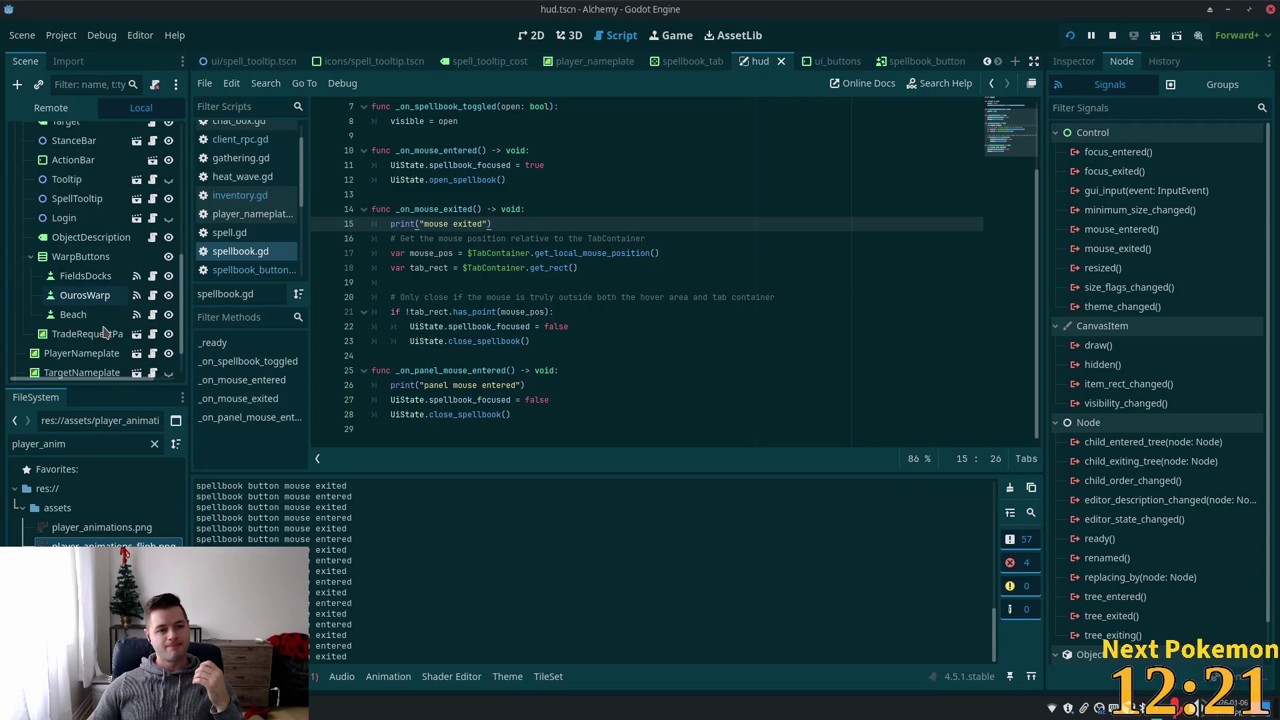
scroll(103, 332, down, 2)
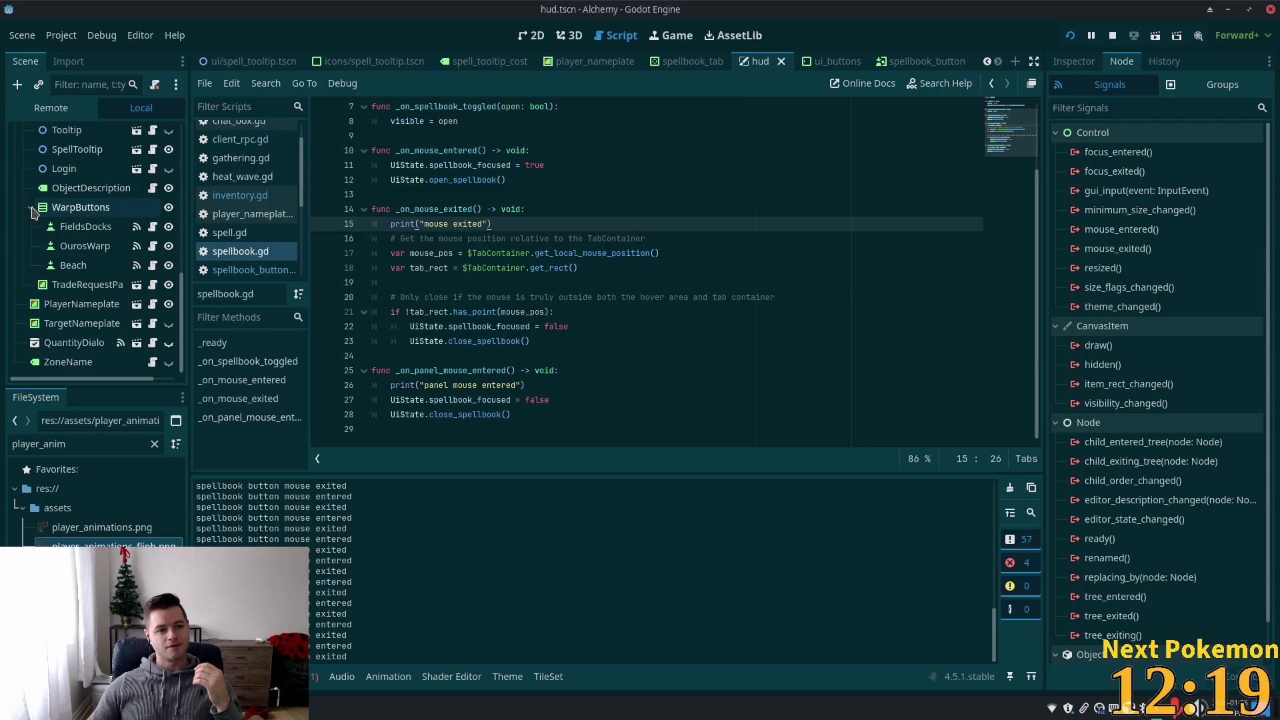
- Collapse WarpButtons and ViewportMargin in the Scene tree and open the Spellbook scene
click(31, 210)
scroll(25, 248, up, 5)
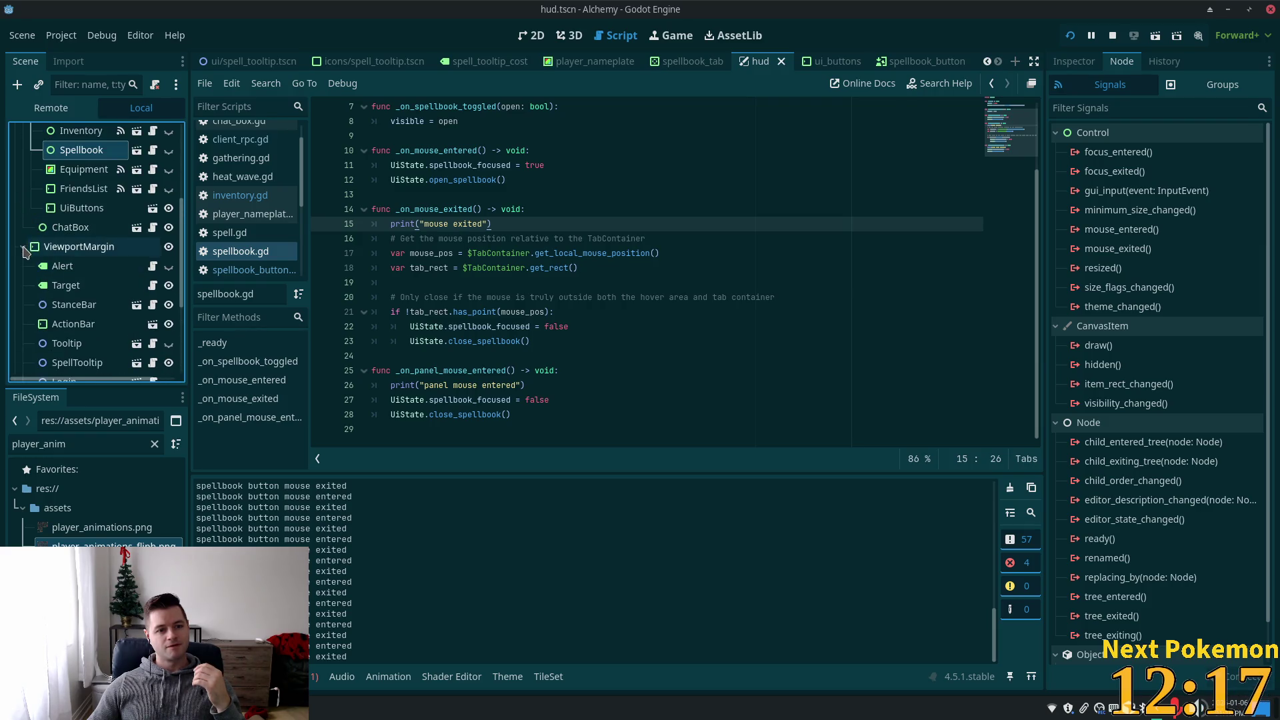
click(23, 248)
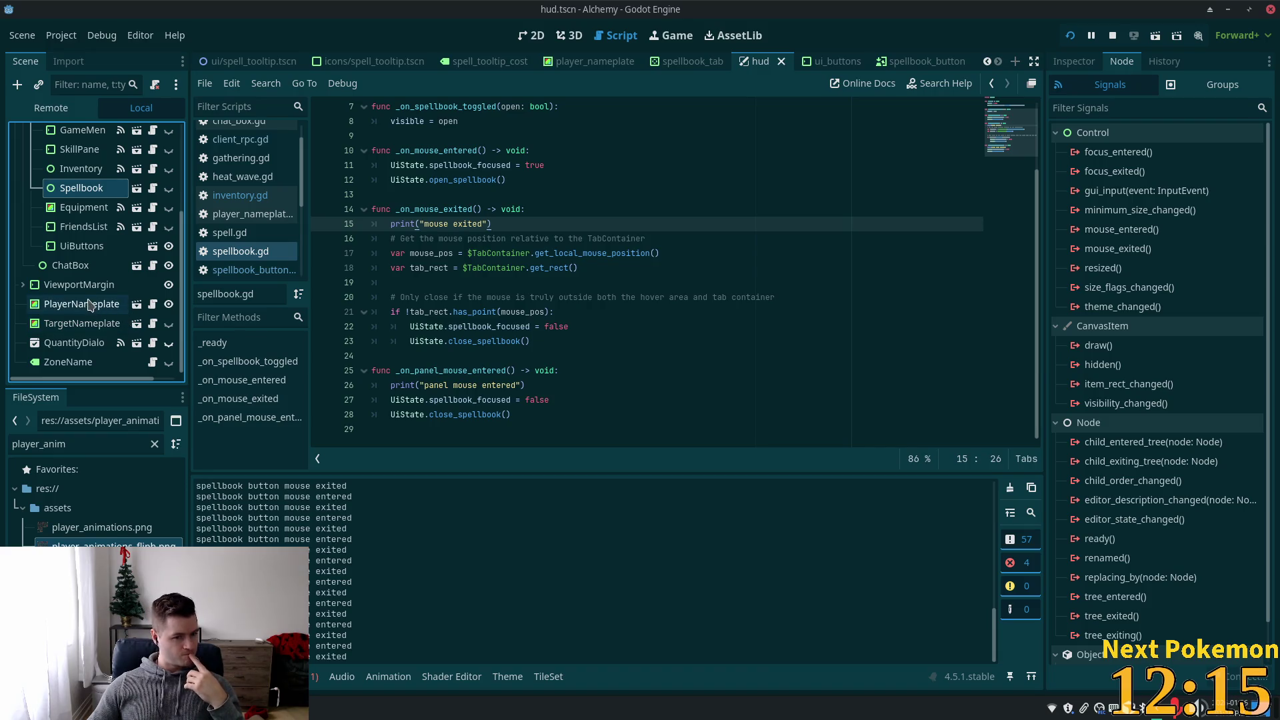
scroll(89, 291, up, 3)
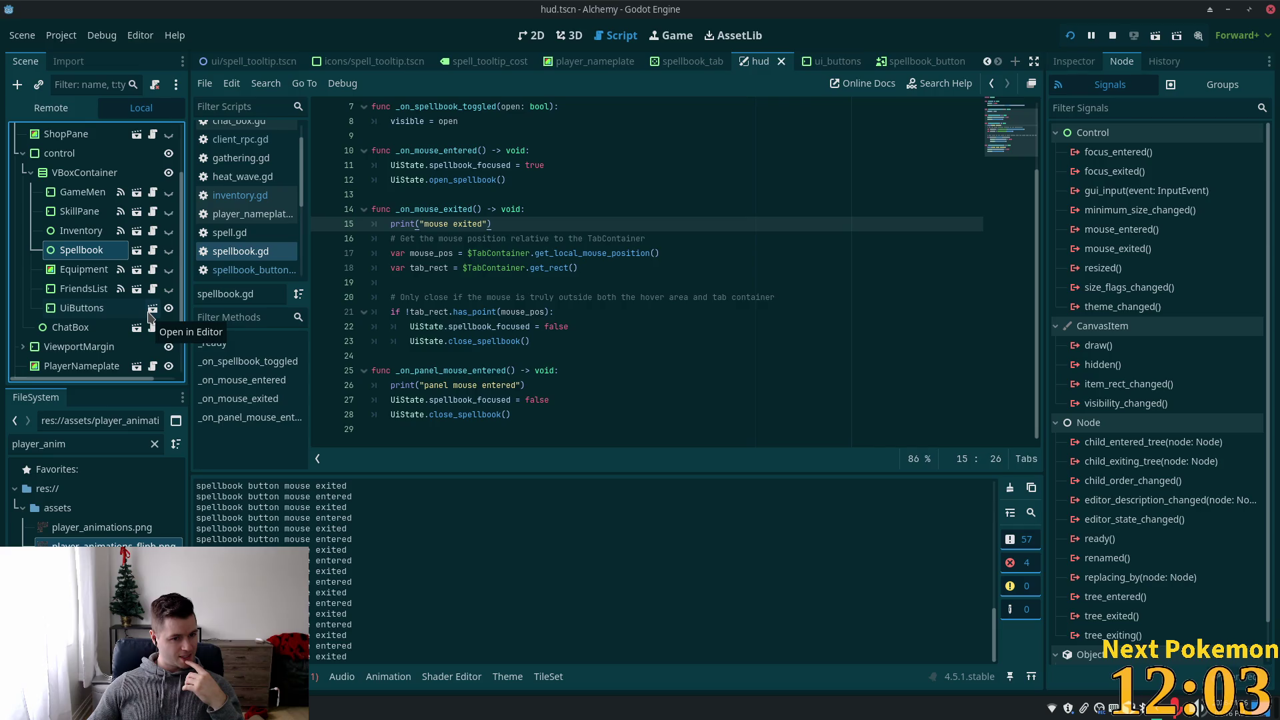
scroll(150, 319, up, 3)
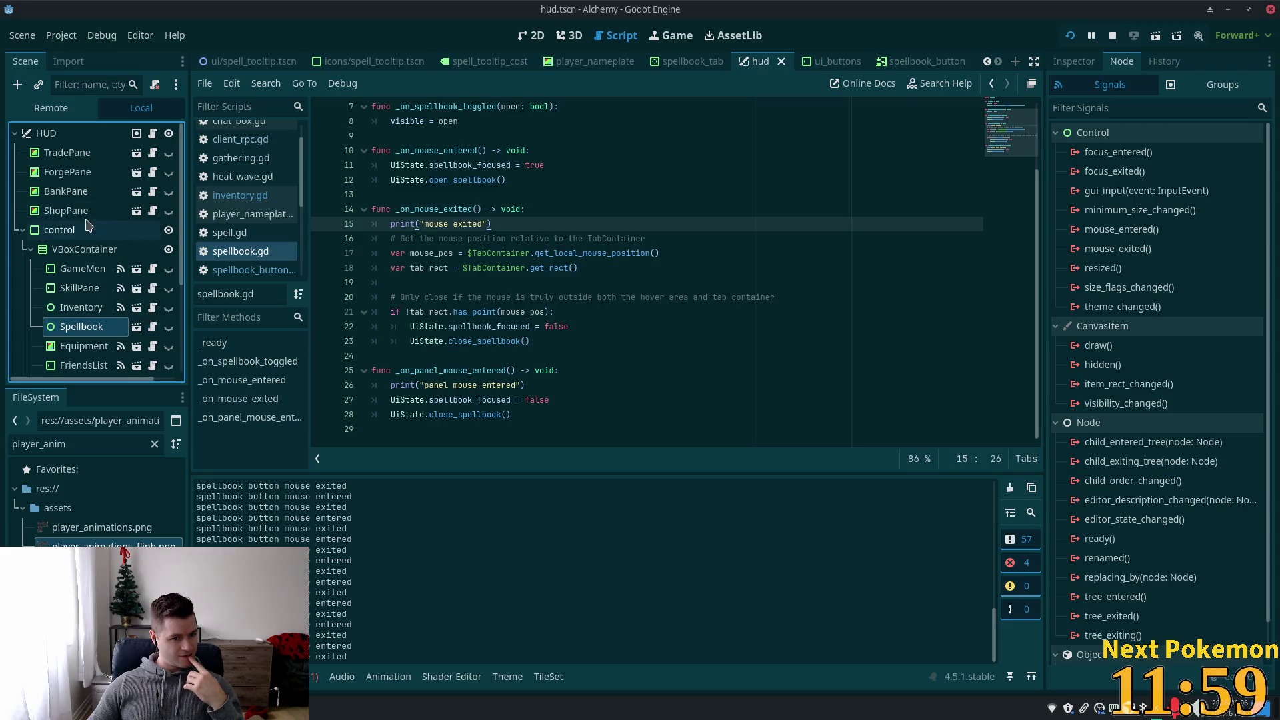
scroll(85, 260, down, 1)
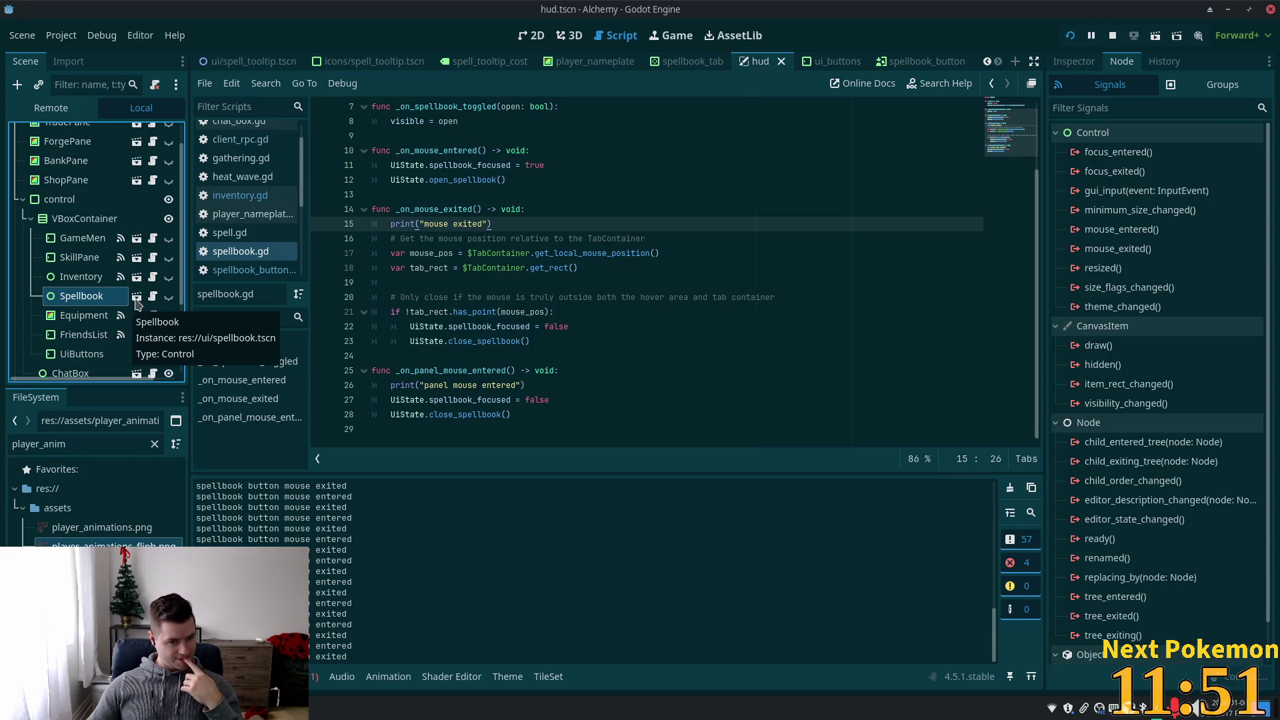
click(137, 296)
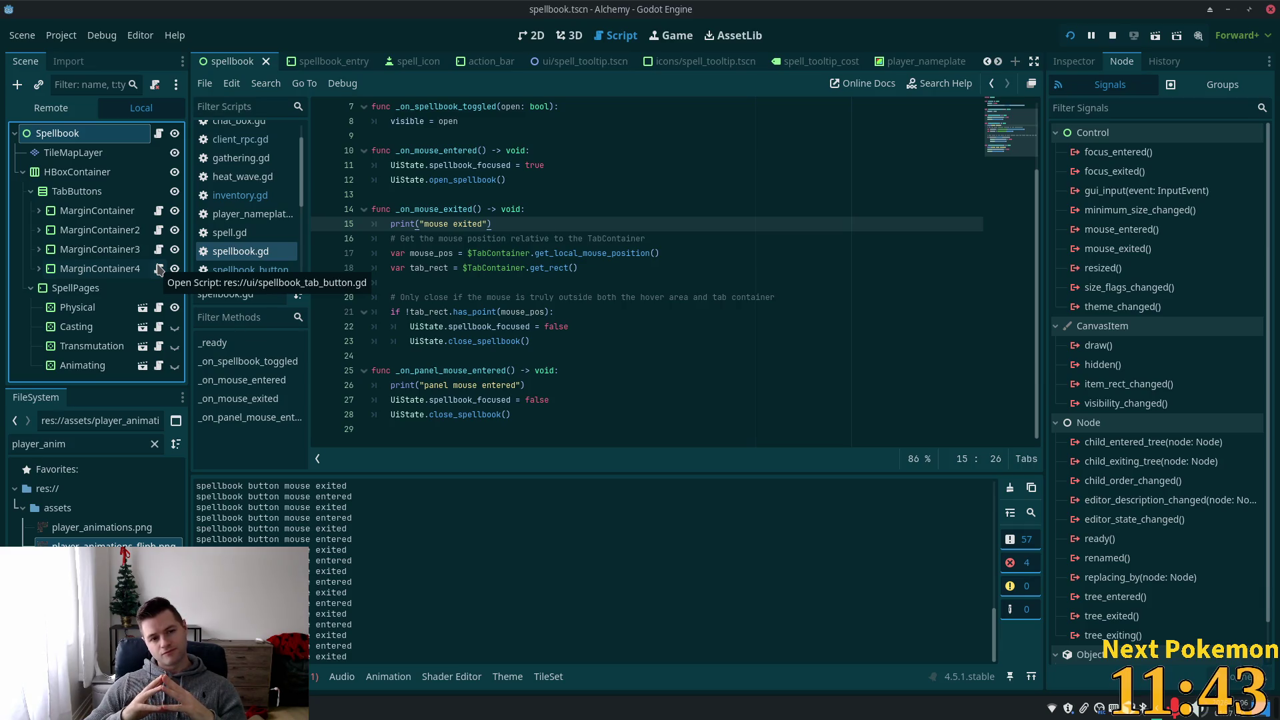
- Browse spellbook_tab.gd, then open spellbook_button.gd and select spellbook_focused on line 12
click(158, 211)
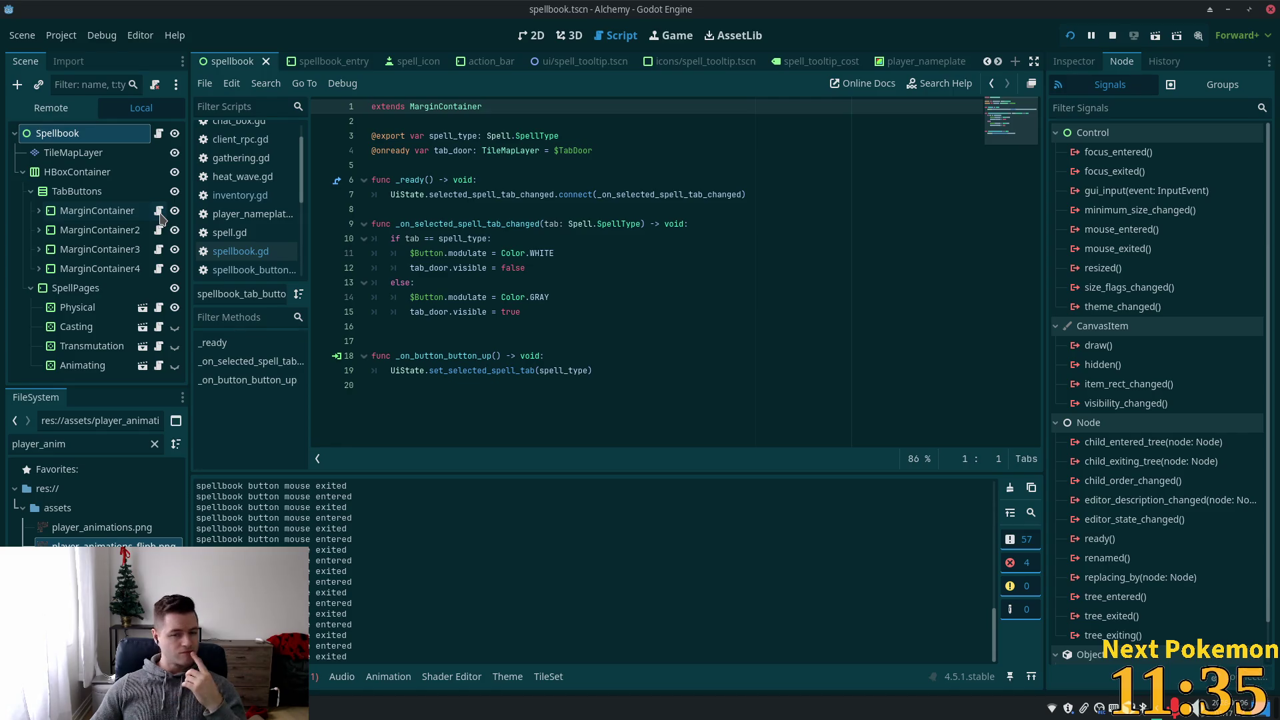
click(159, 310)
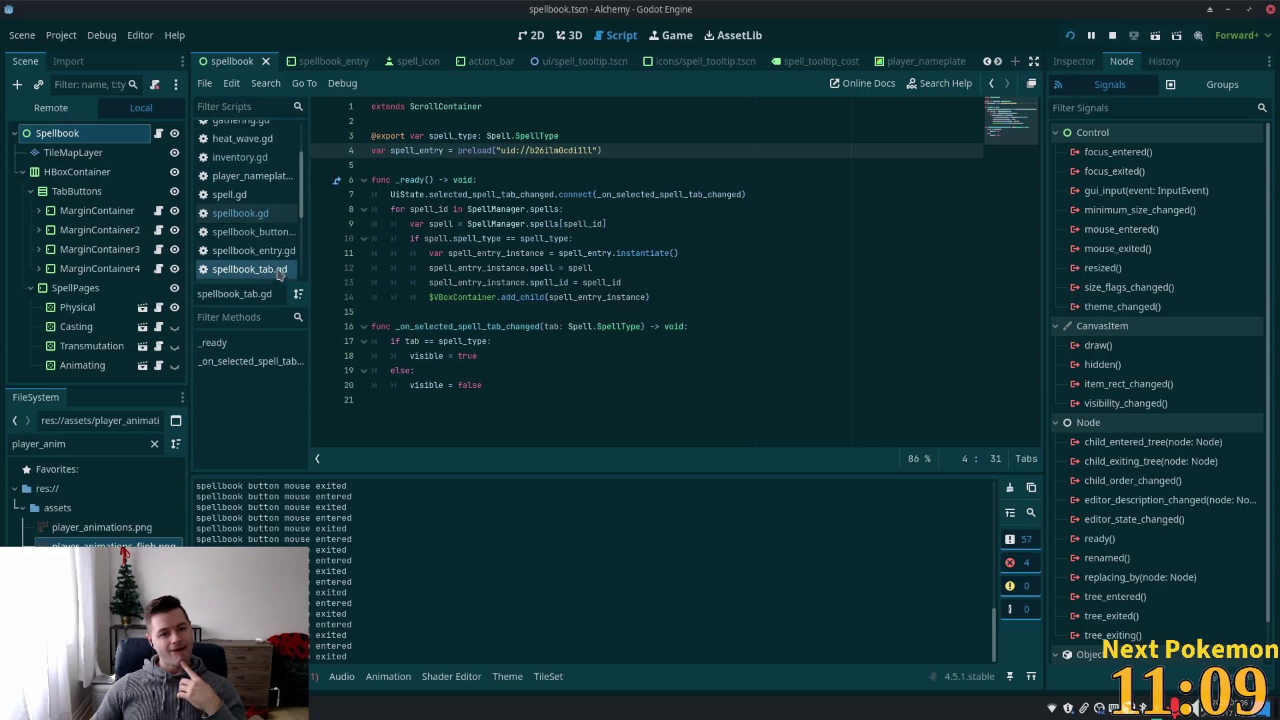
click(256, 233)
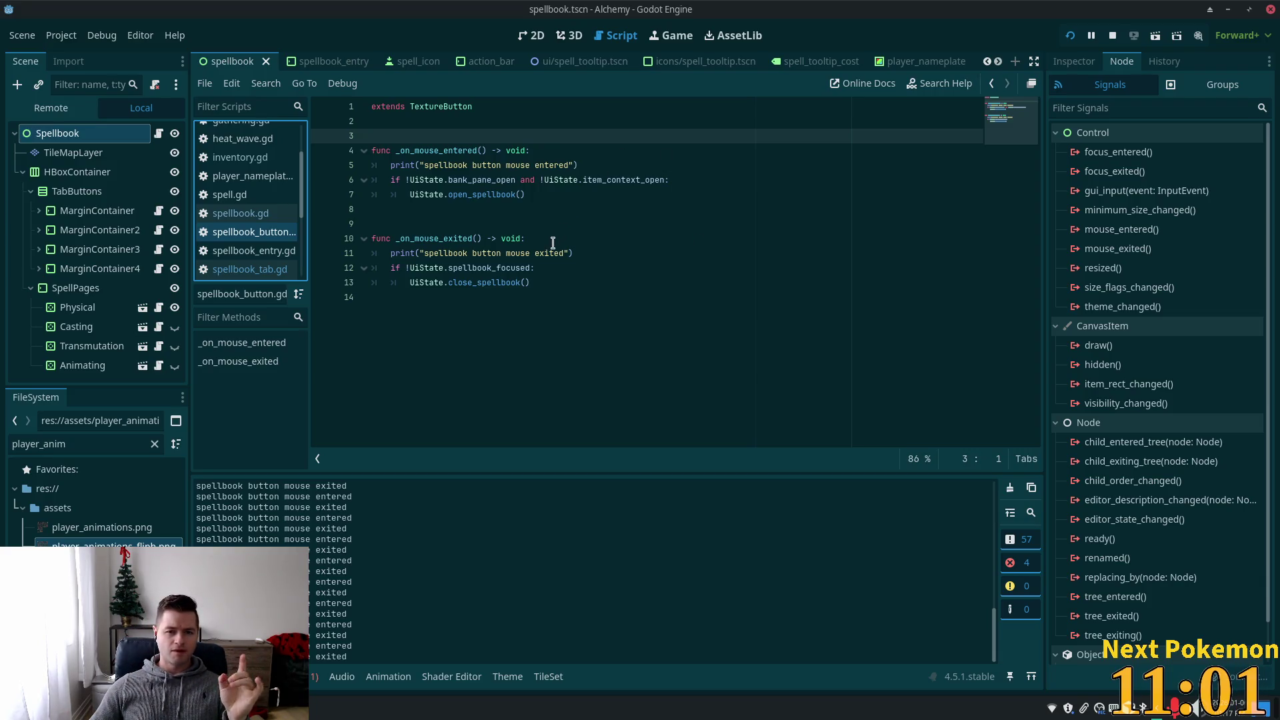
click(429, 268)
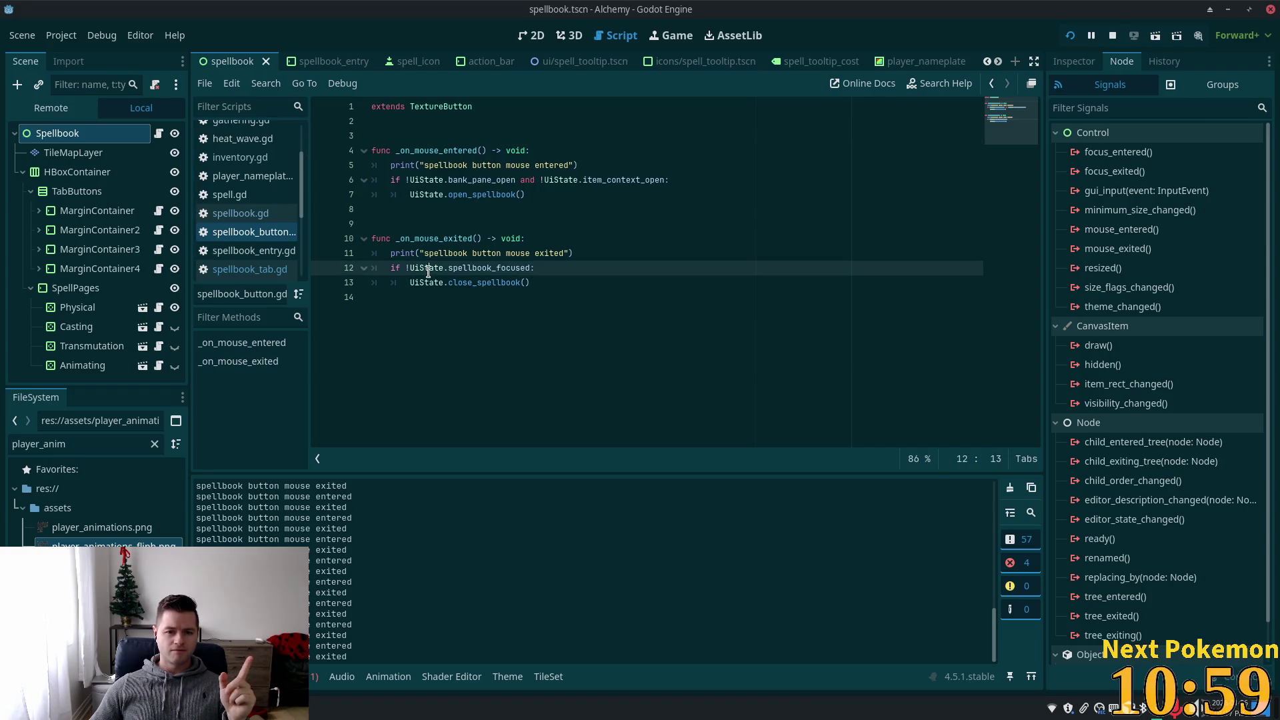
double_click(495, 268)
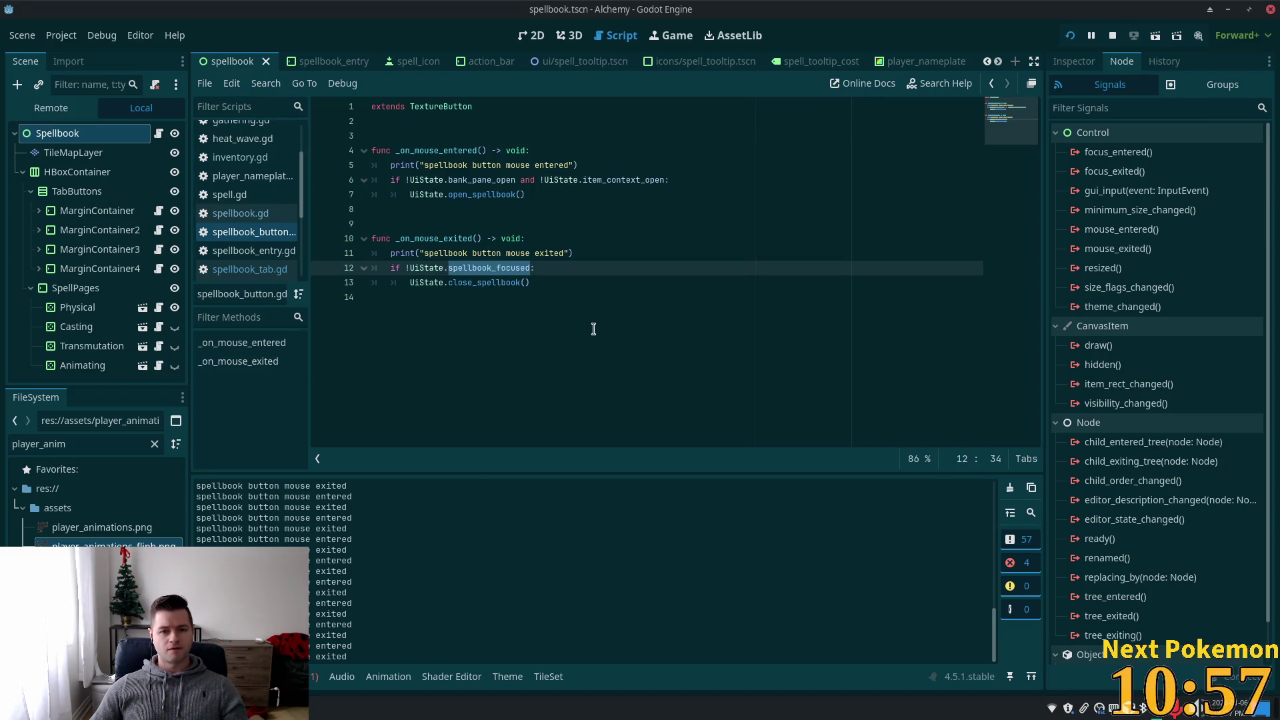
key(alt+Tab)
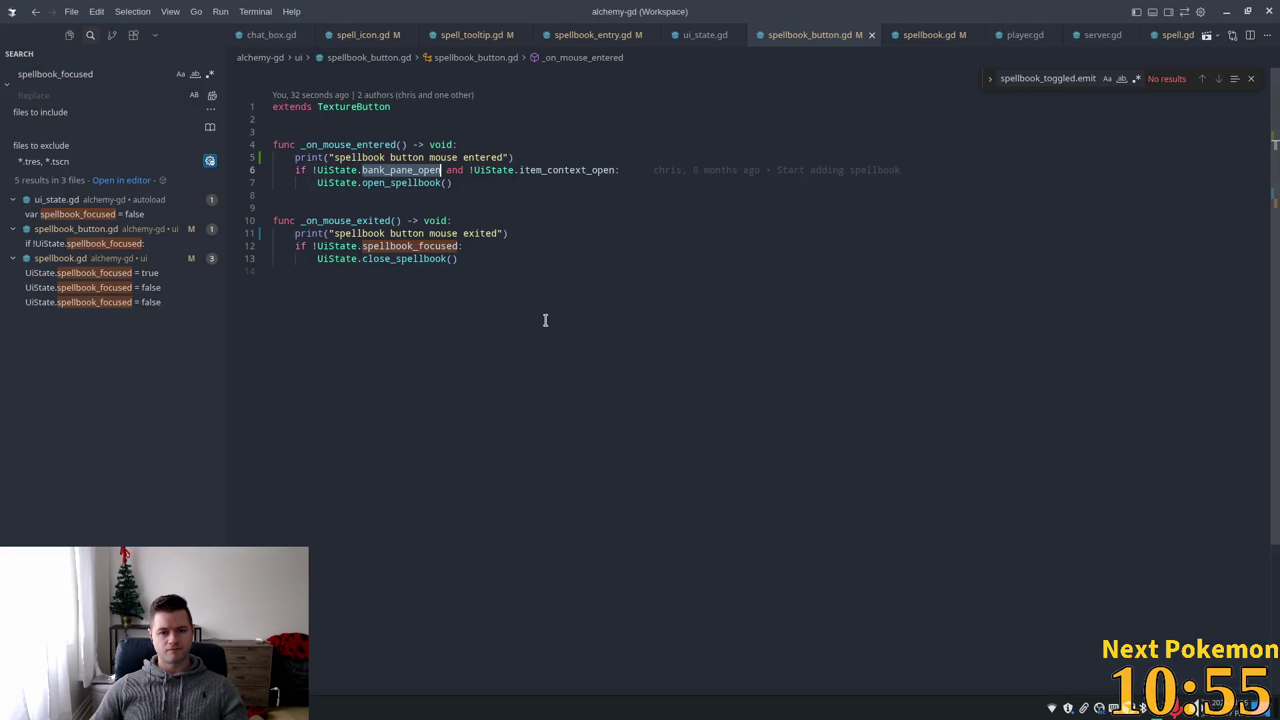
- Search spellbook_focused, opening its ui_state.gd declaration and spellbook.gd's line setting it true
double_click(76, 74)
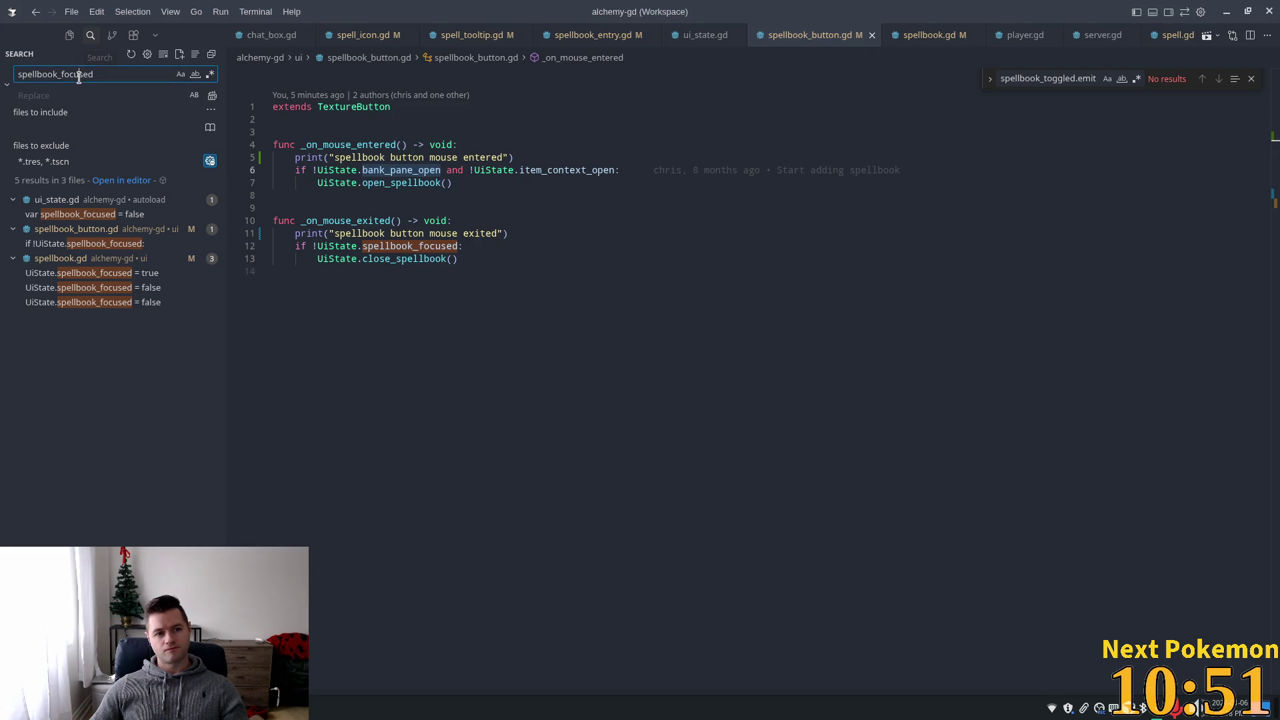
click(98, 215)
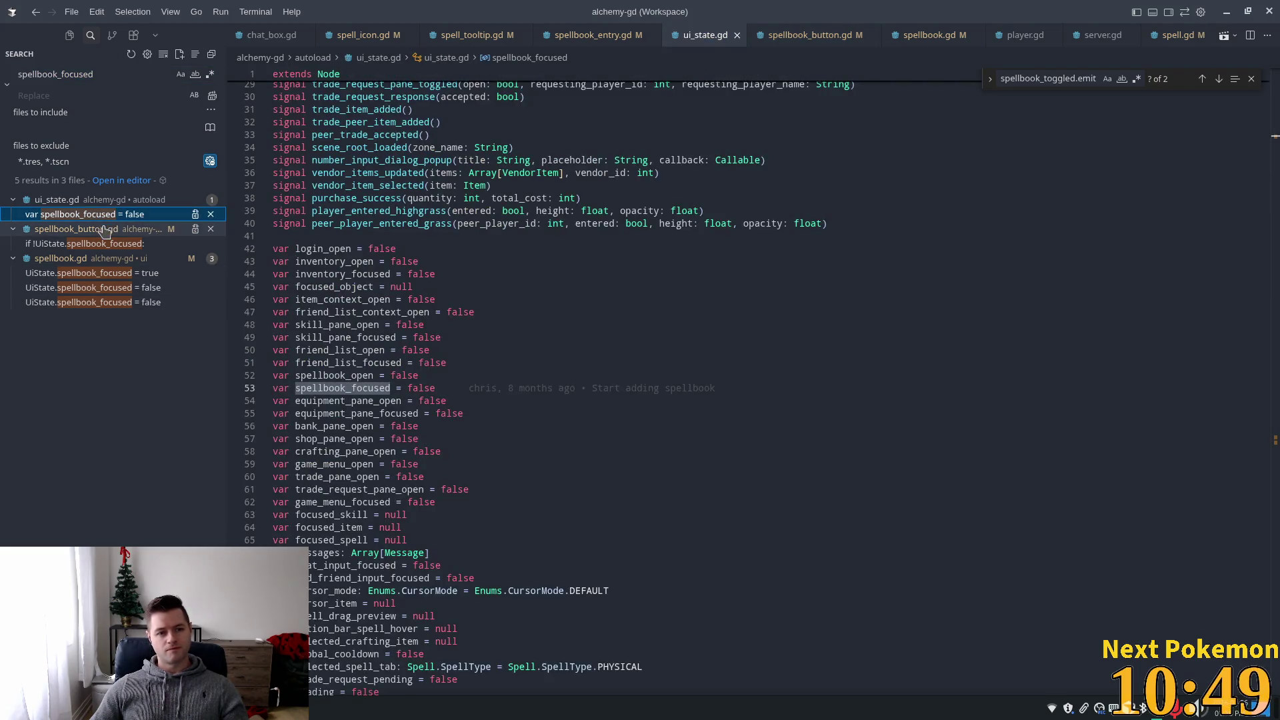
click(110, 273)
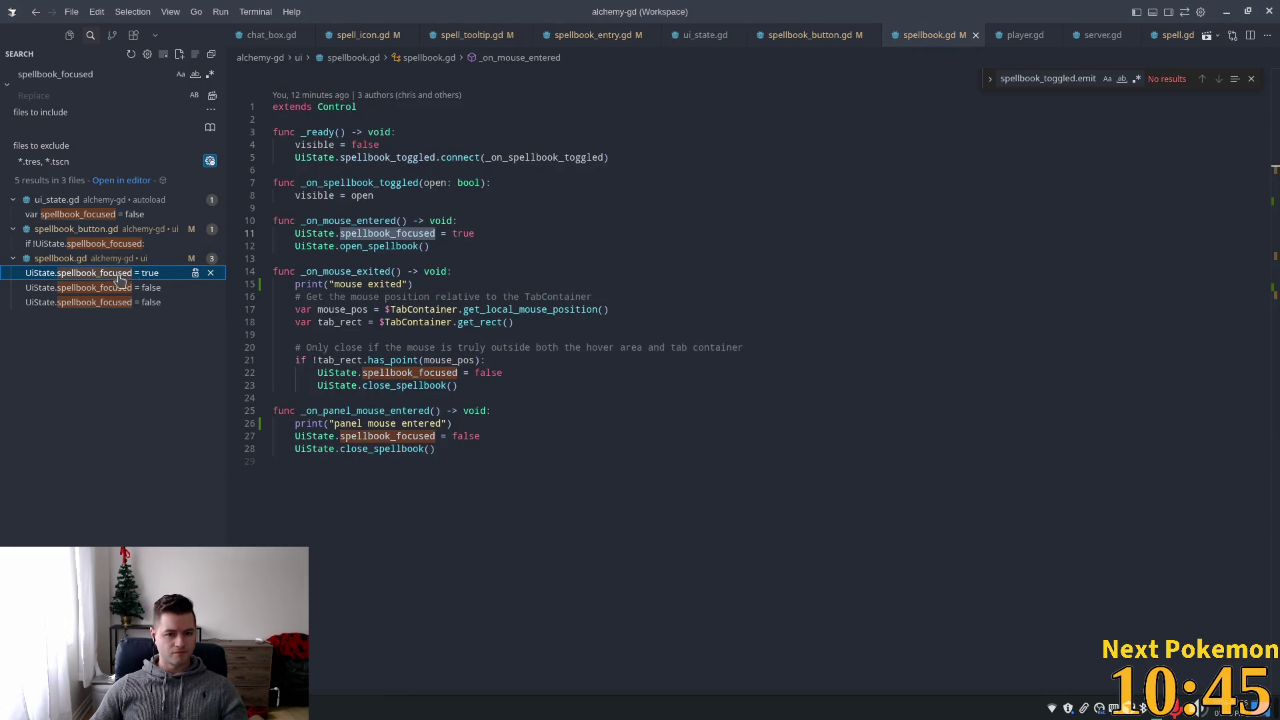
- Select the _on_mouse_entered function name in spellbook.gd, dismissing the commit details card
click(372, 220)
double_click(372, 221)
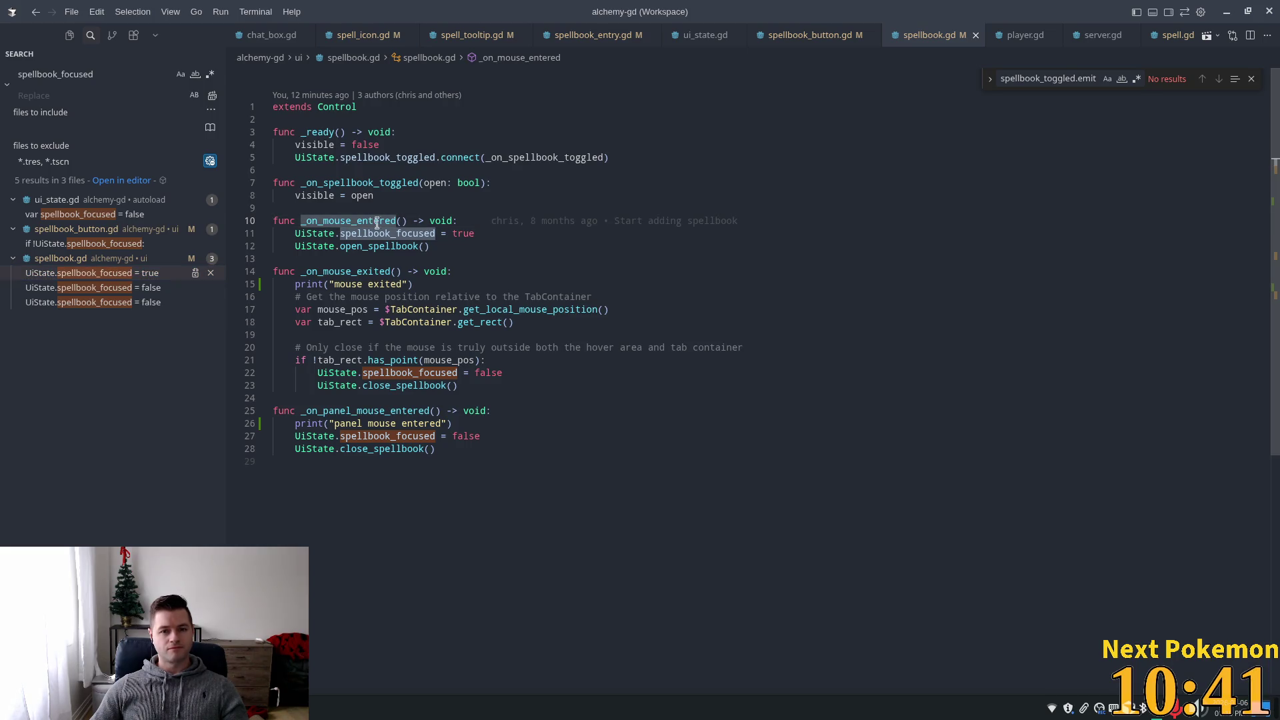
mouse_move(739, 215)
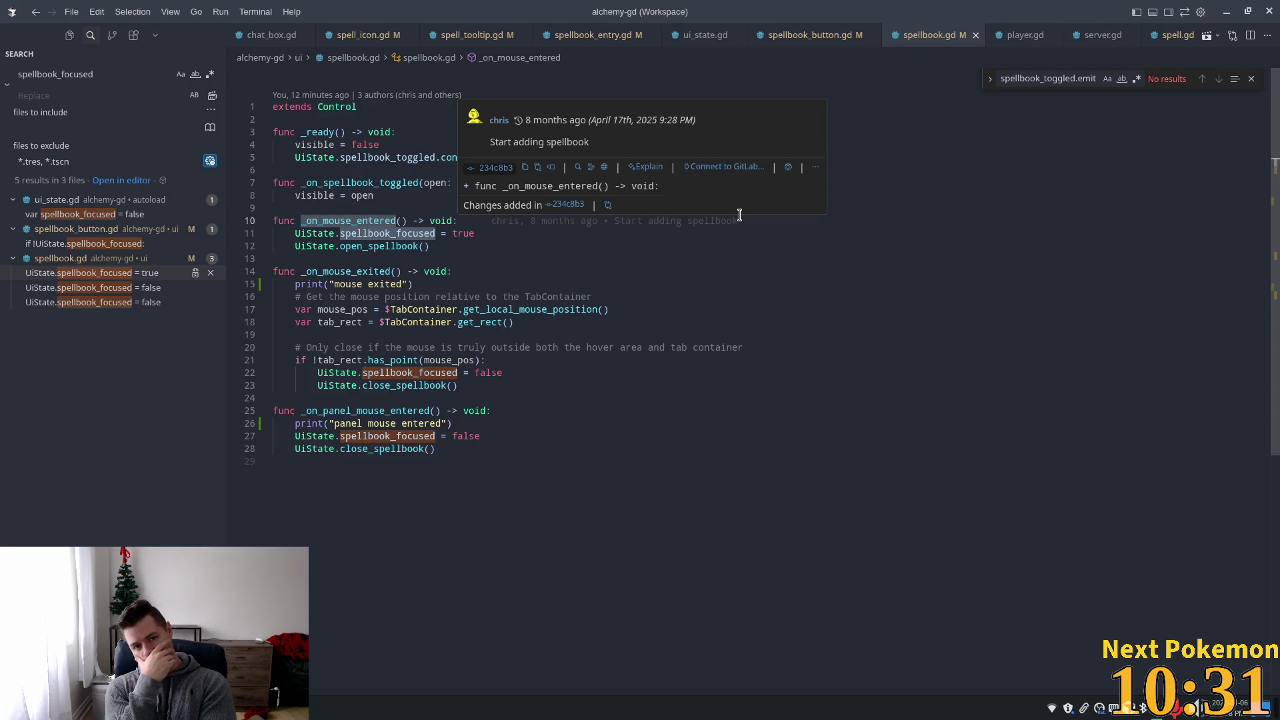
click(354, 211)
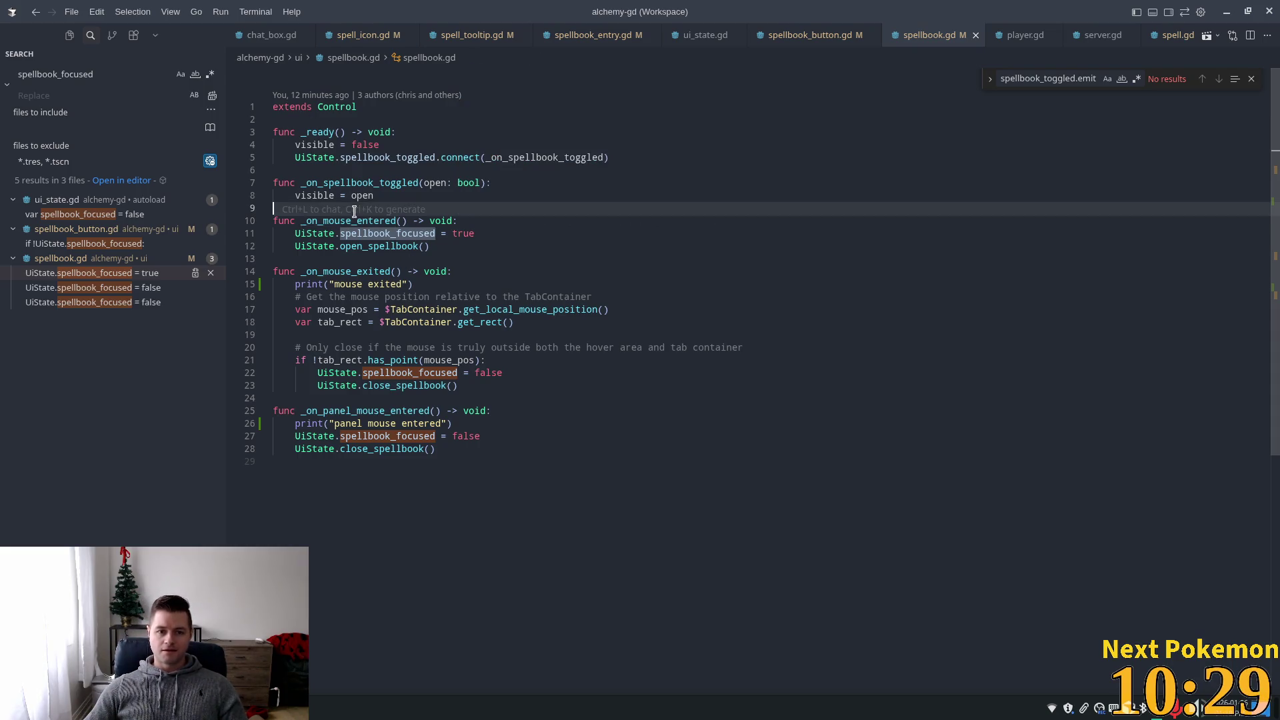
click(364, 220)
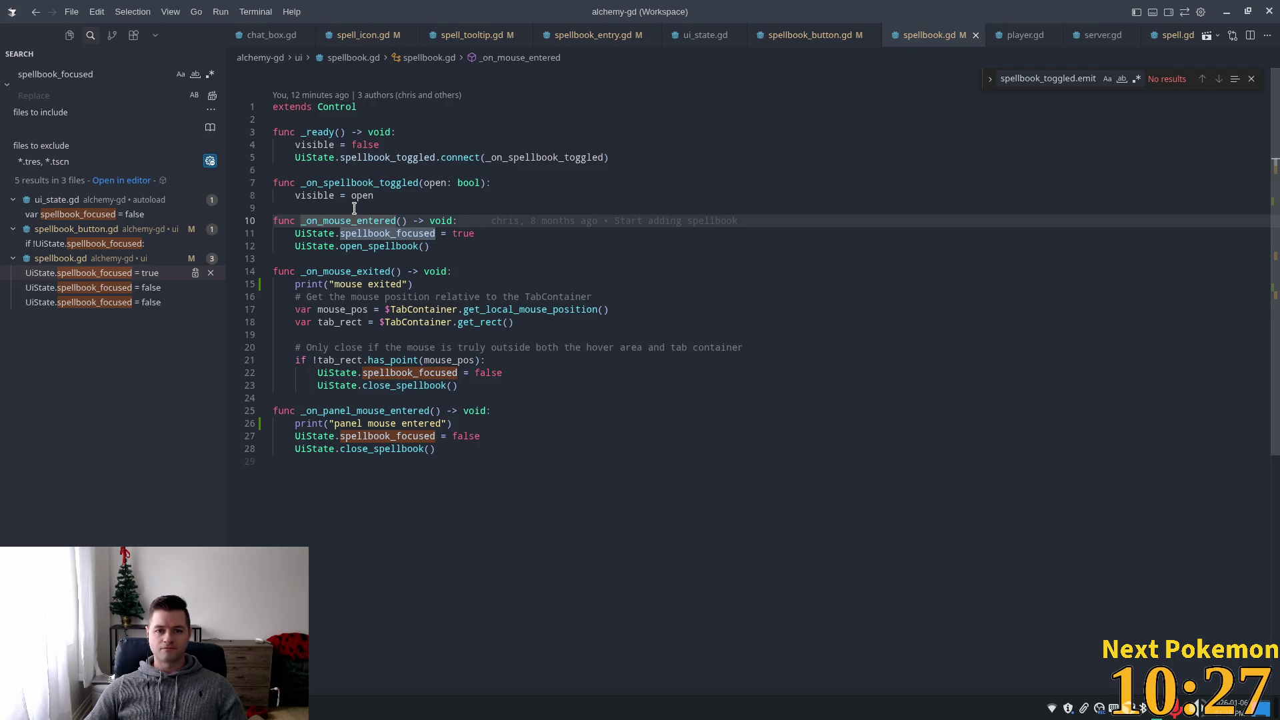
double_click(326, 220)
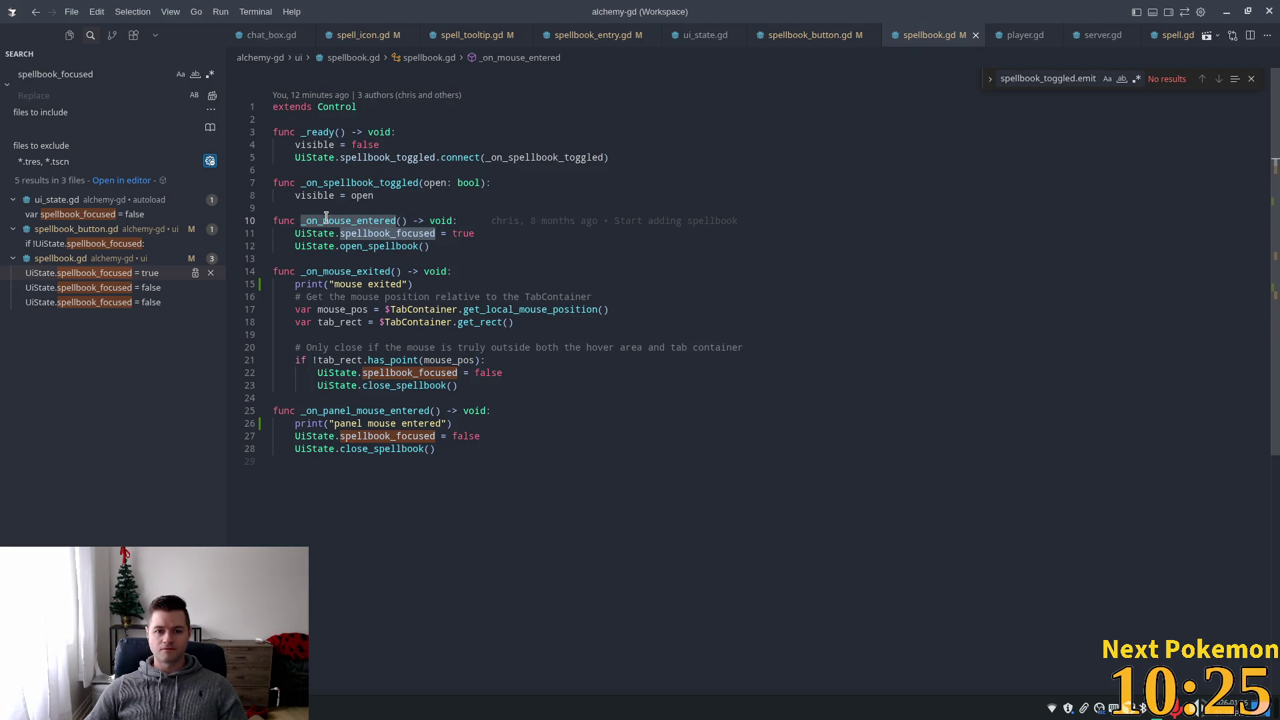
- Add print("spellbook panel mouse entered") to _on_mouse_entered, save spellbook.gd, and switch to Godot
click(494, 221)
key(Return)
text(p)
key(Tab)
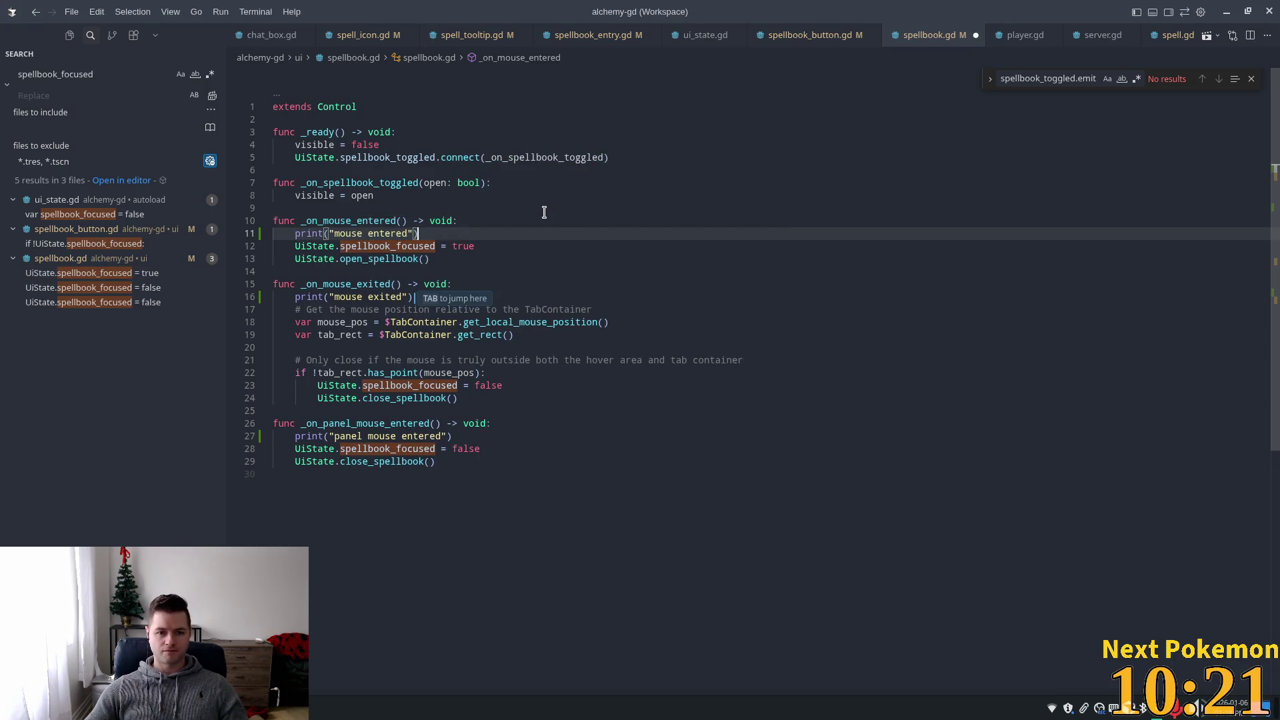
click(335, 233)
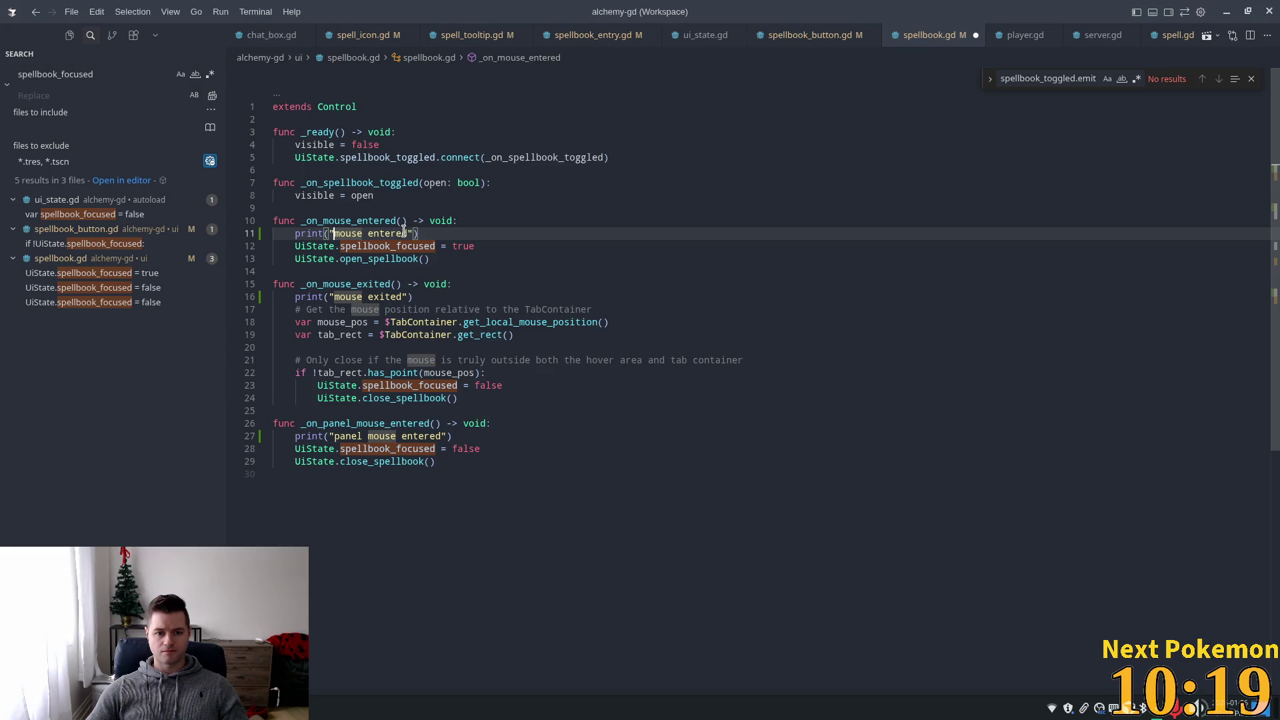
text(spellbook)
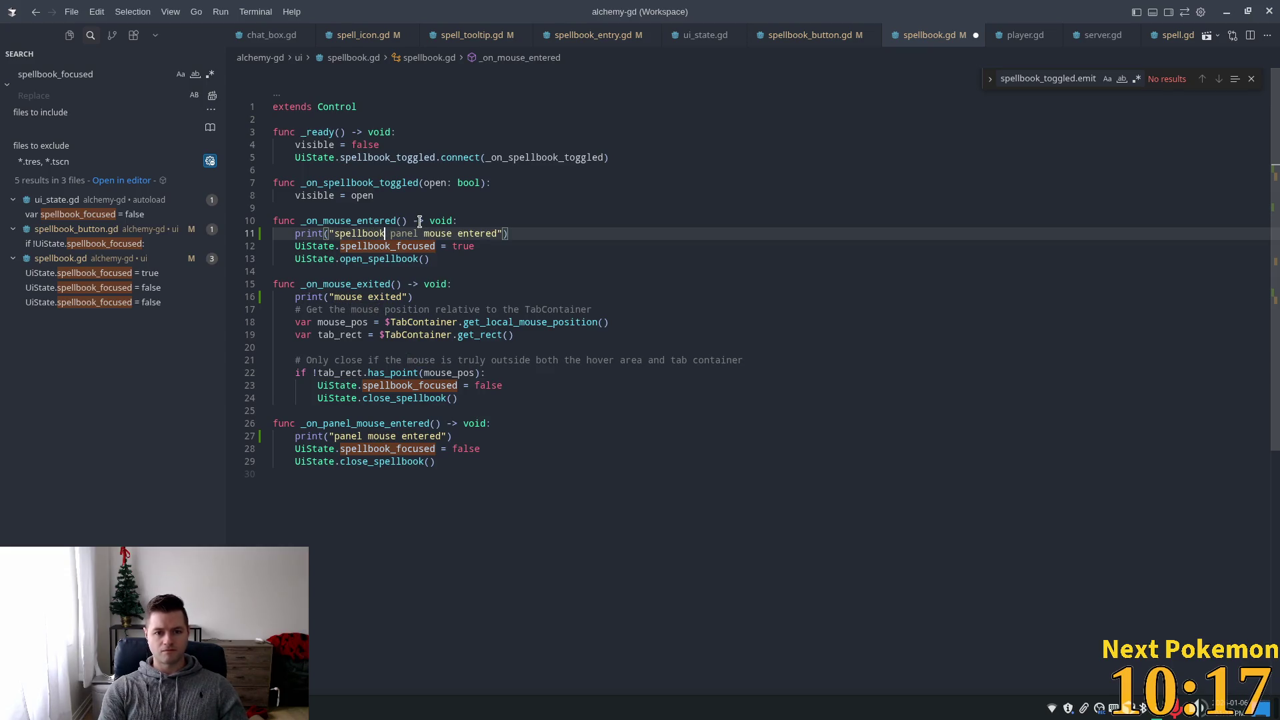
text( panel)
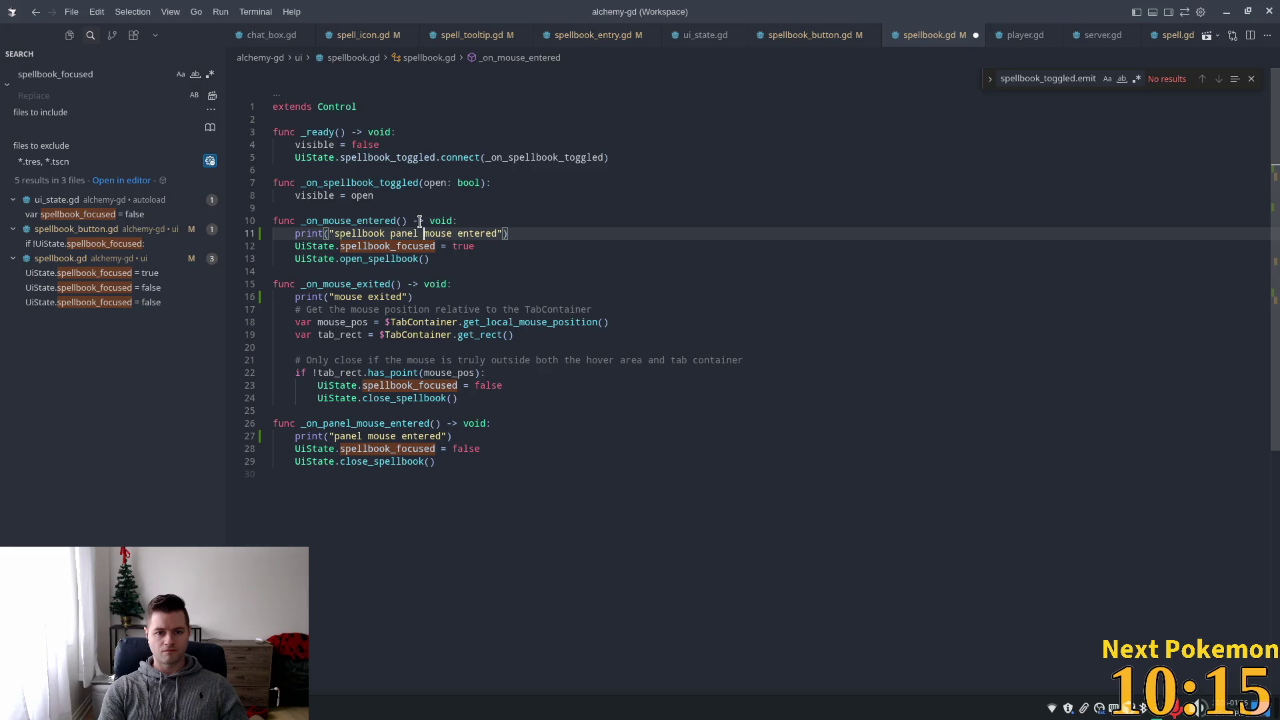
key(ctrl+s)
key(alt+Tab)
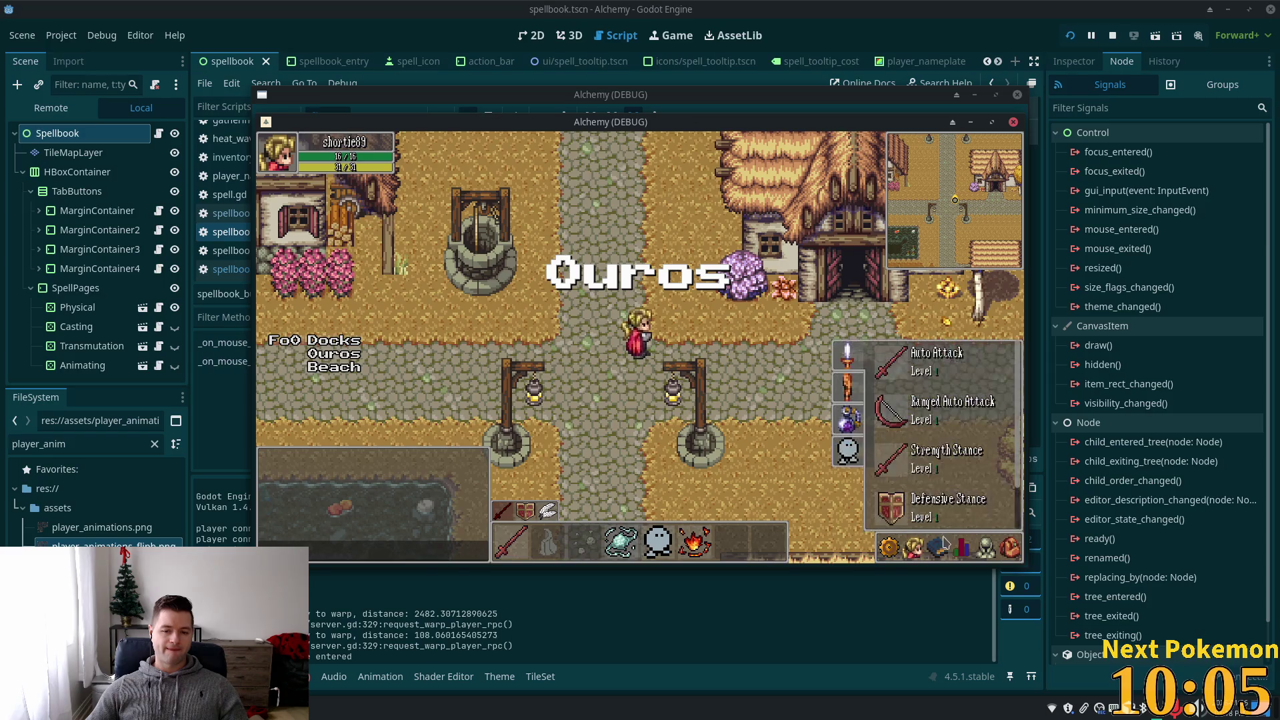
- Open the spellbook from the game's book icon, then bring the Godot editor forward to read the output
click(941, 549)
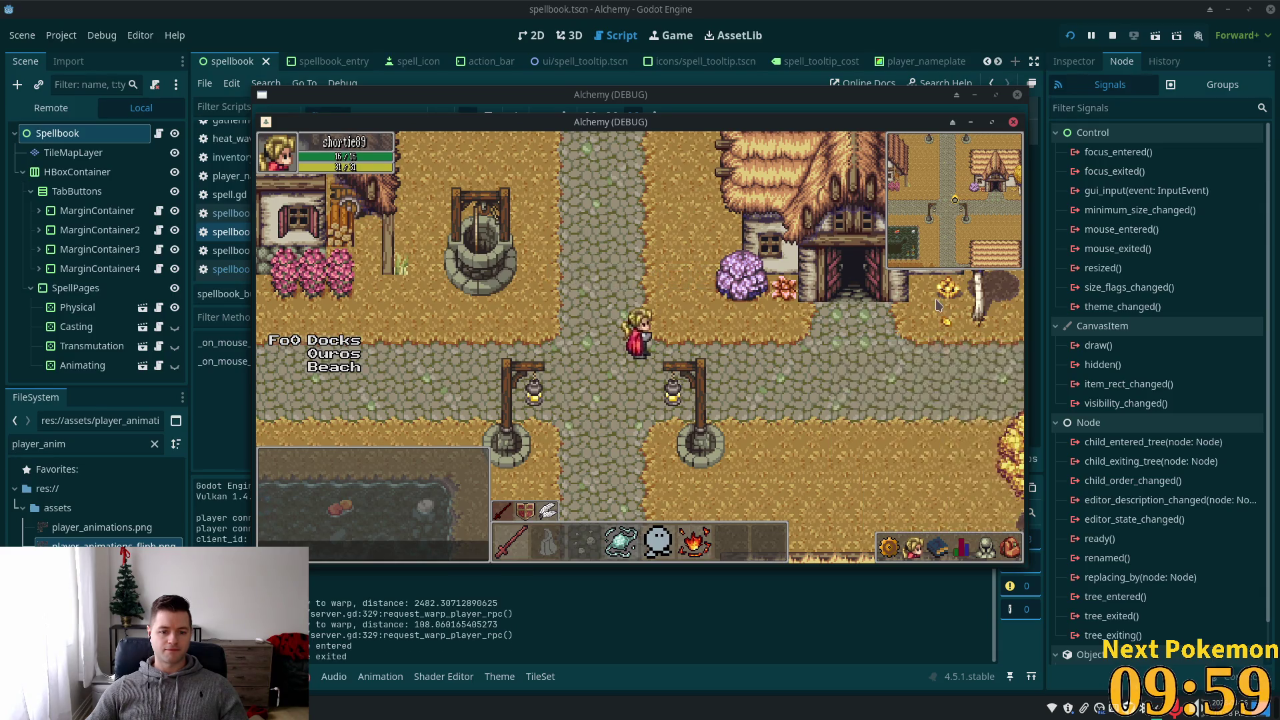
click(907, 41)
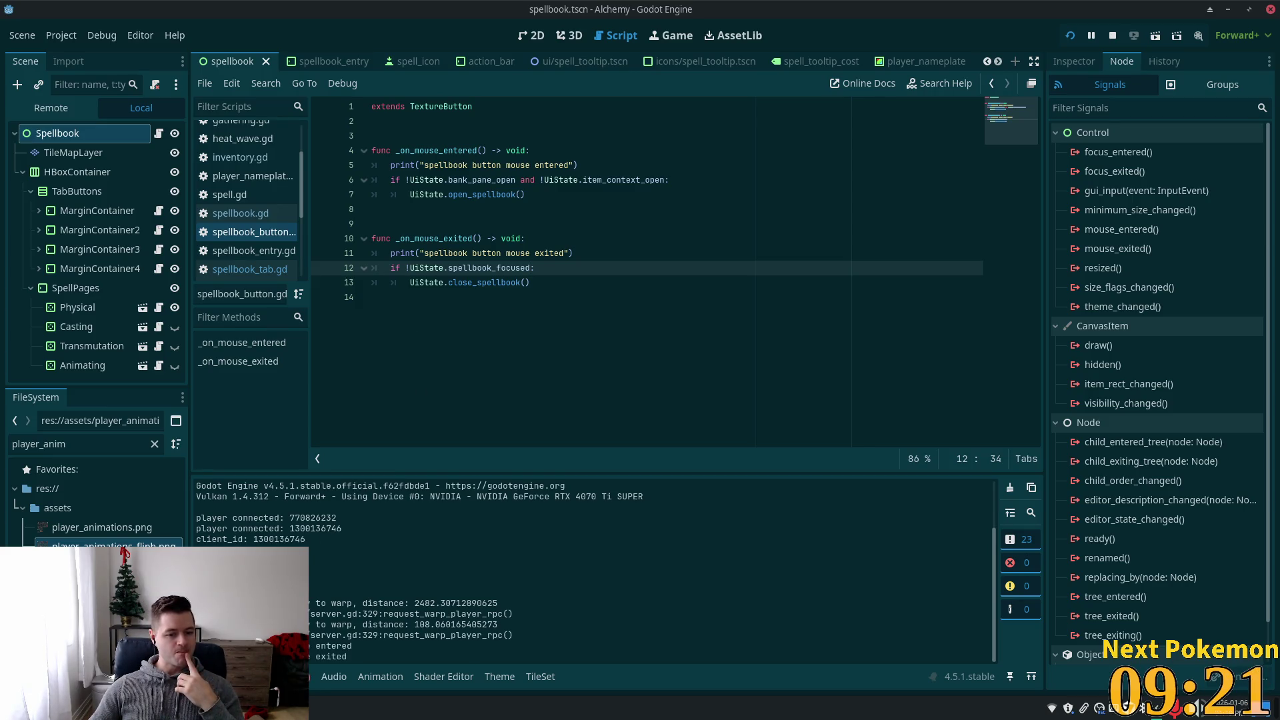
- Bring the running game forward and open, close, then reopen the spellbook panel
mouse_move(353, 709)
click(352, 626)
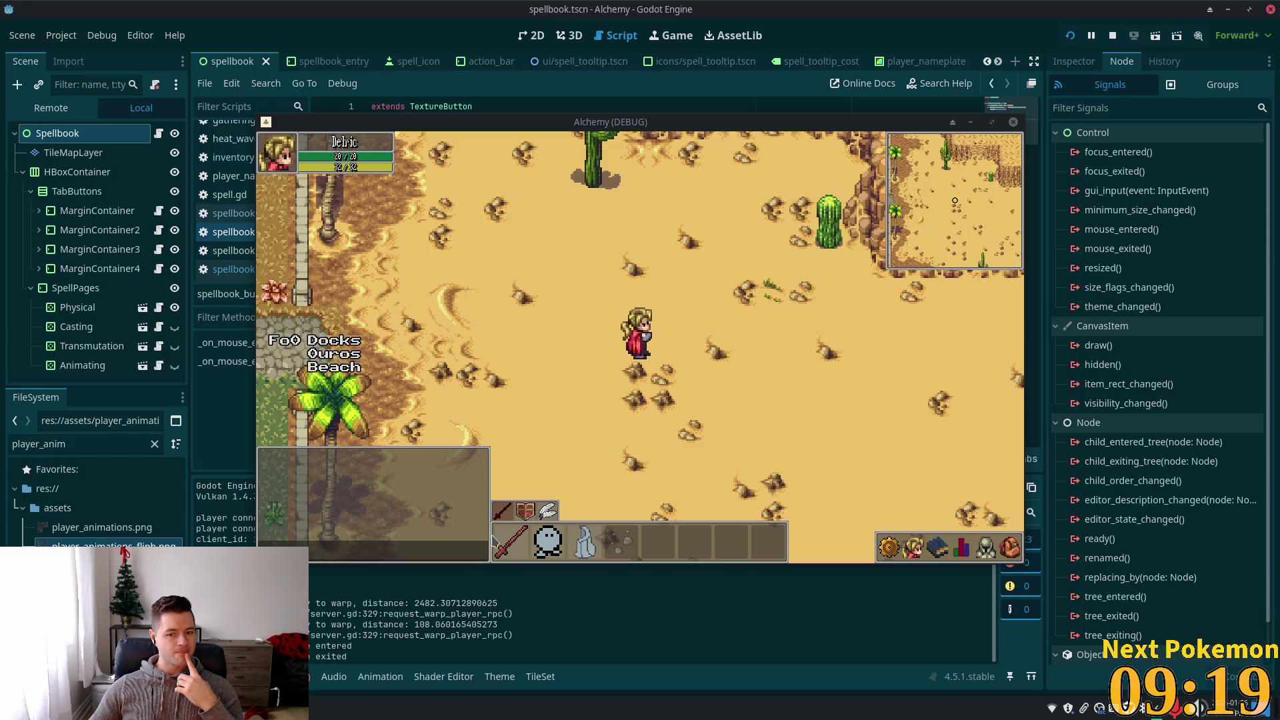
click(937, 547)
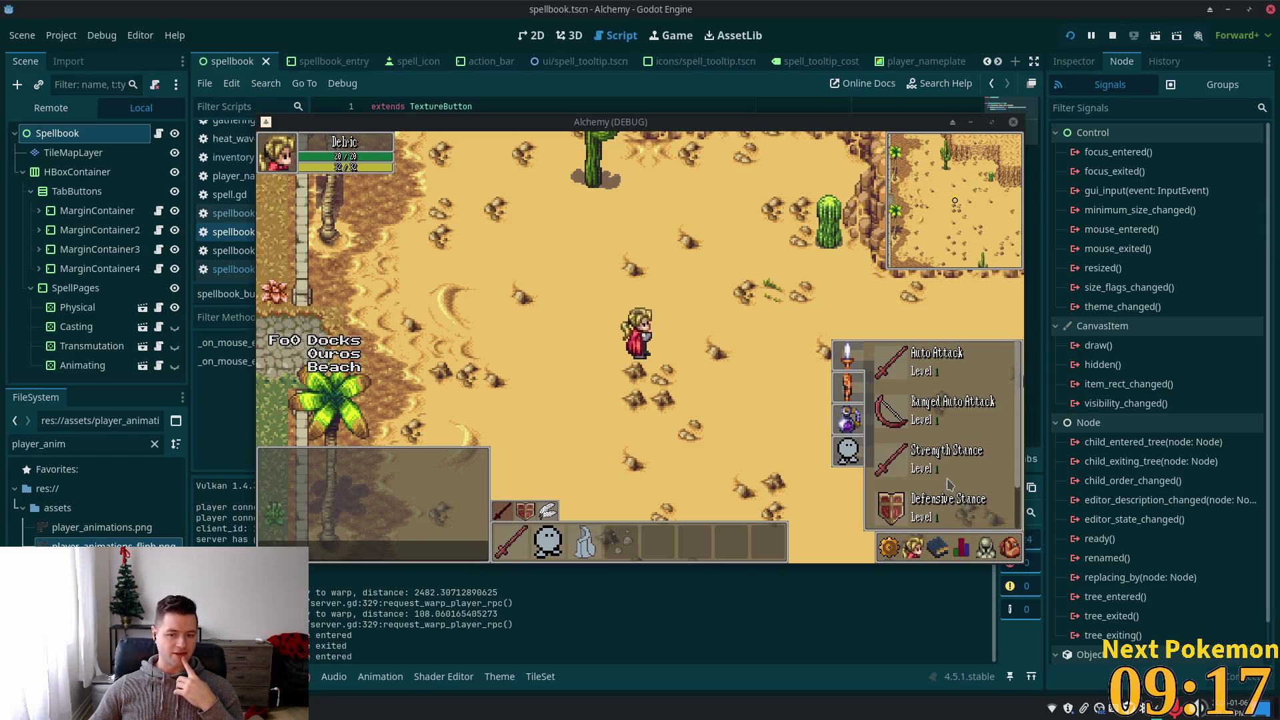
key(Escape)
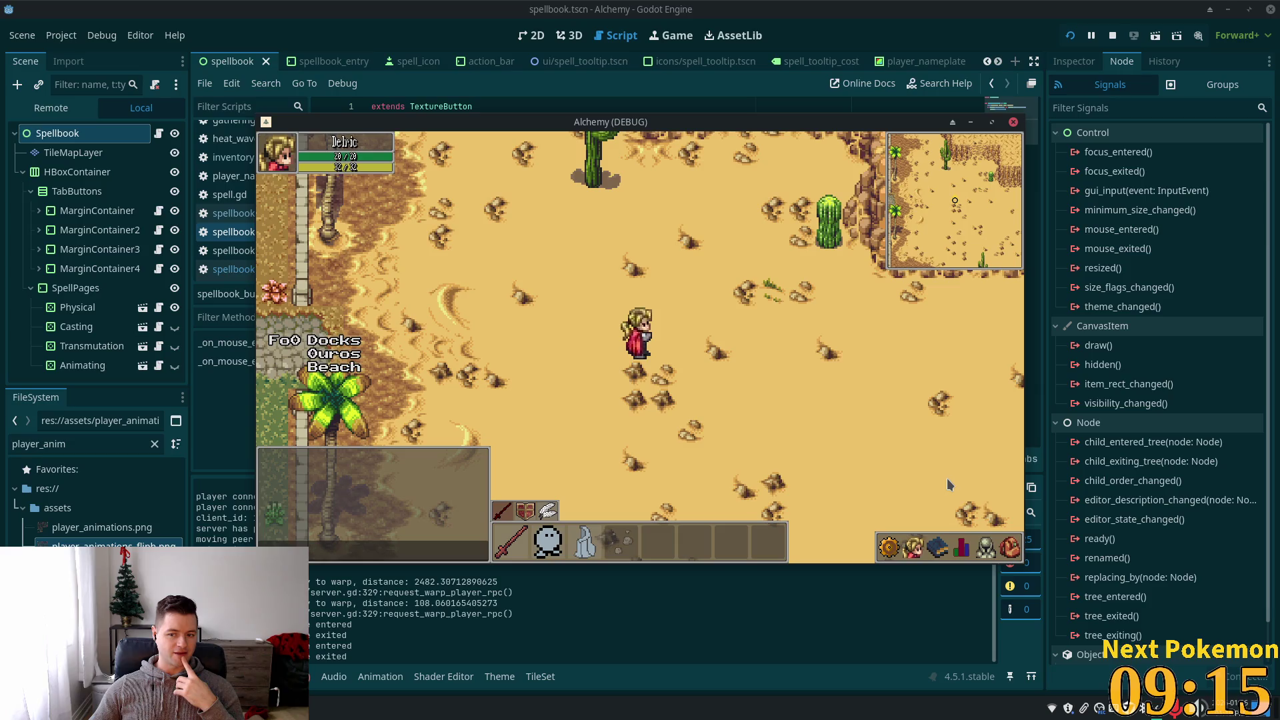
click(938, 537)
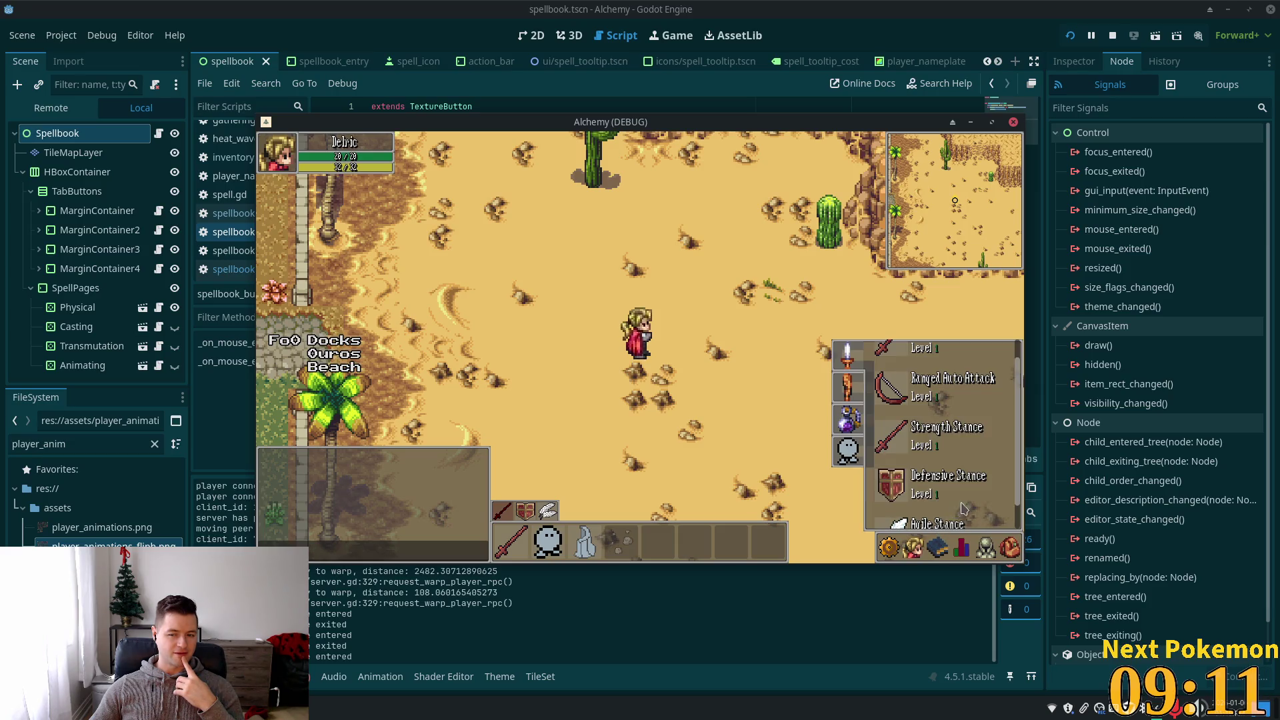
- Toggle to character stats and back, close and reopen the spellbook, then return to the code editor
click(943, 553)
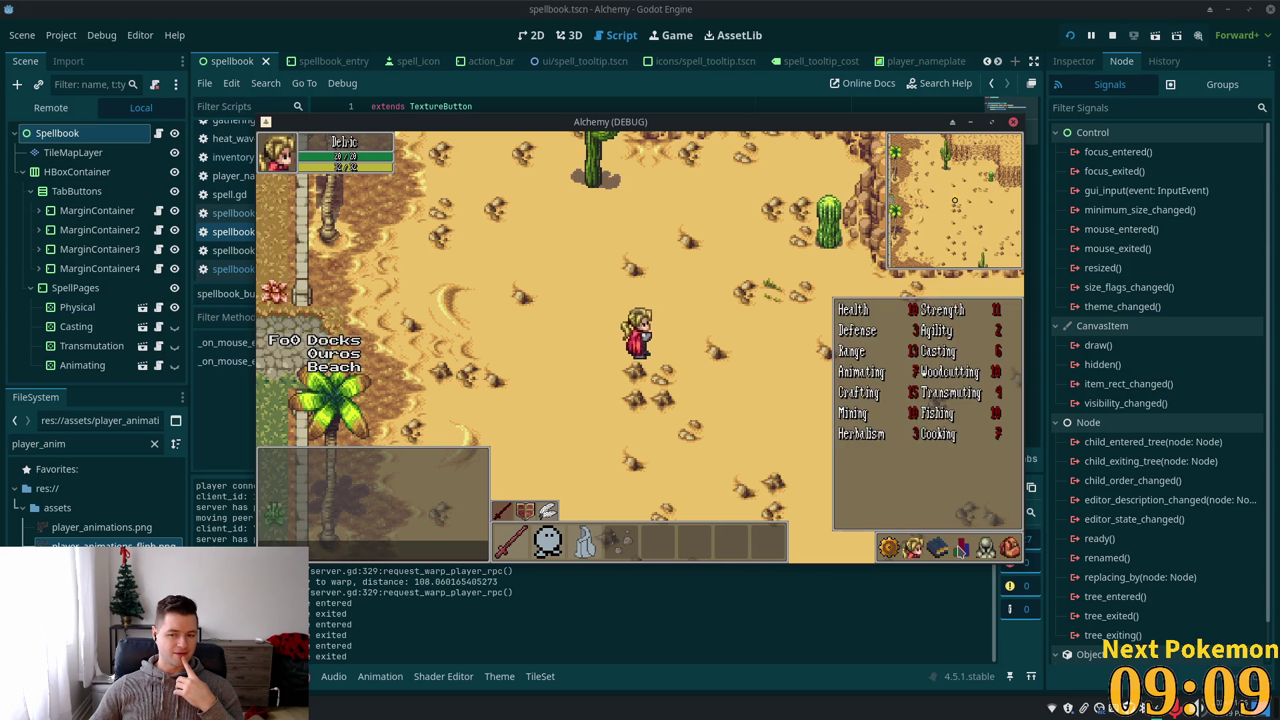
click(947, 551)
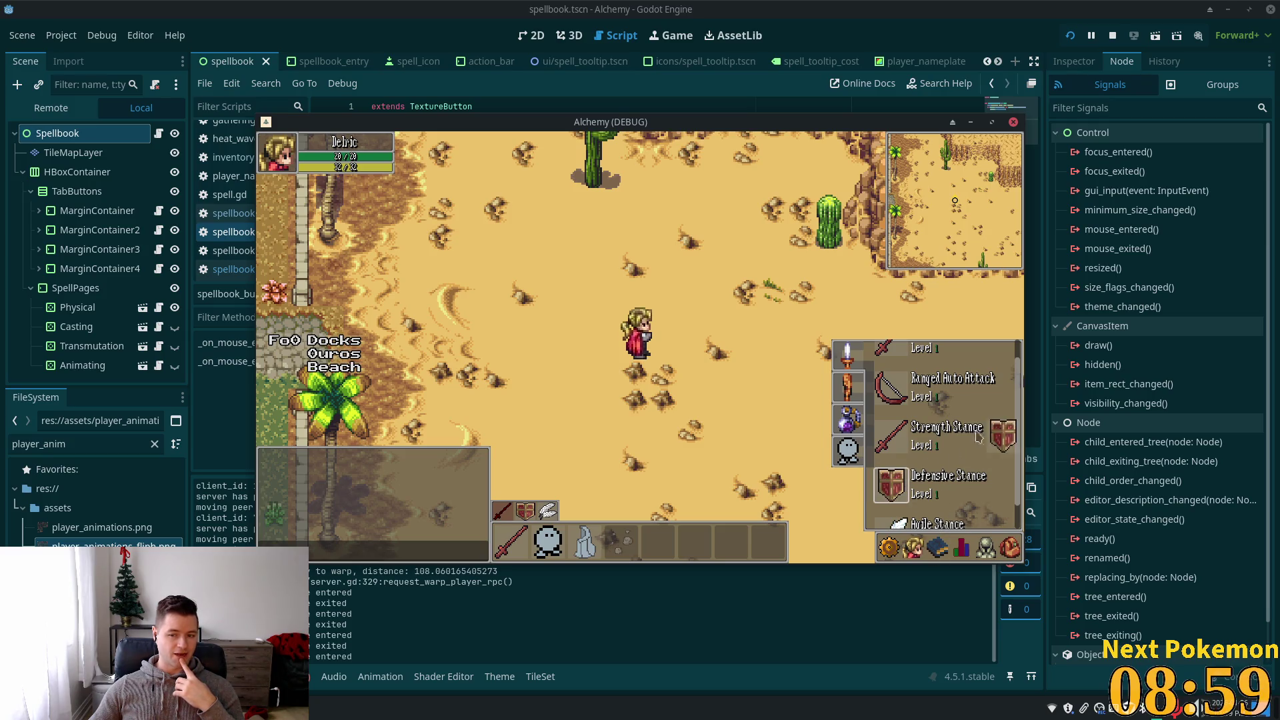
mouse_move(898, 487)
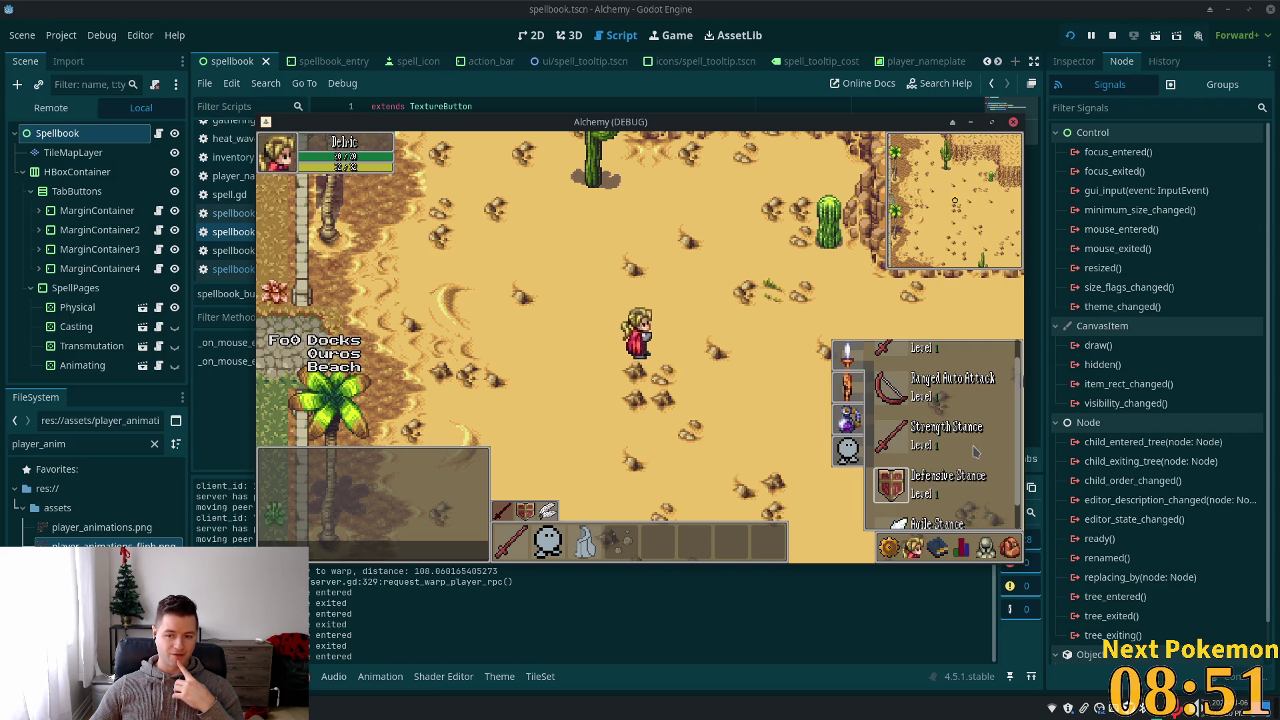
key(Escape)
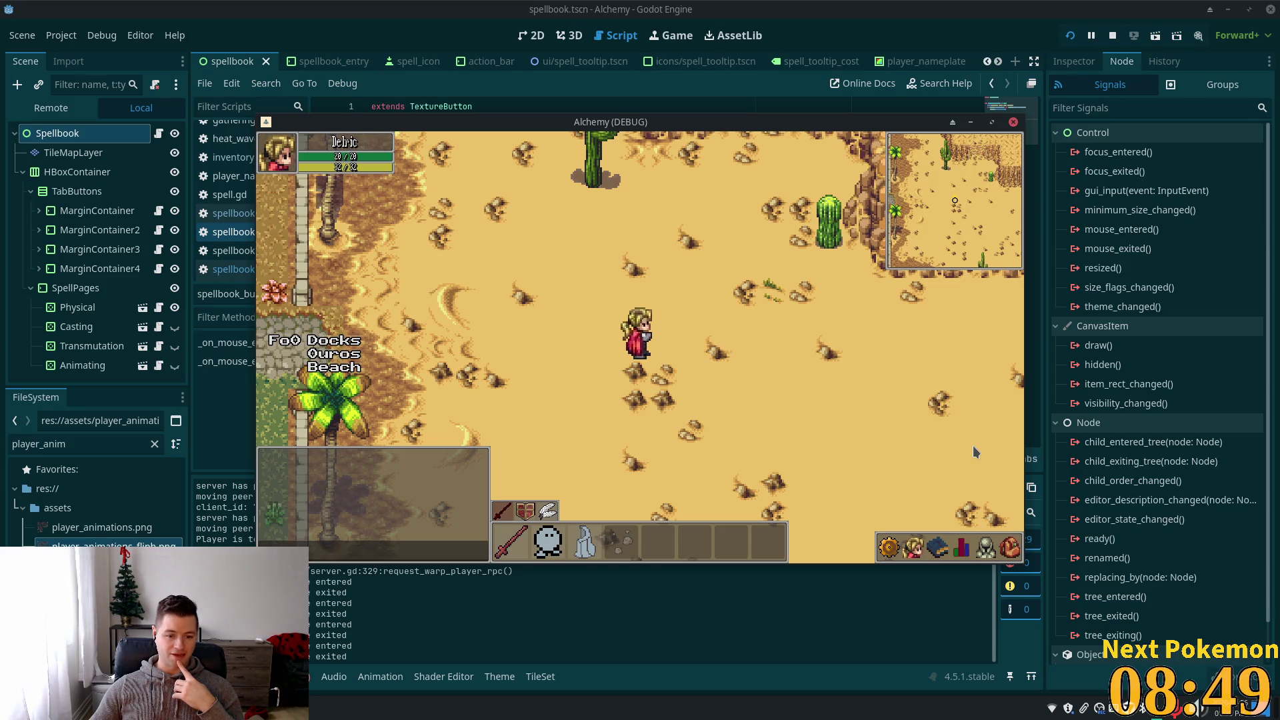
click(938, 547)
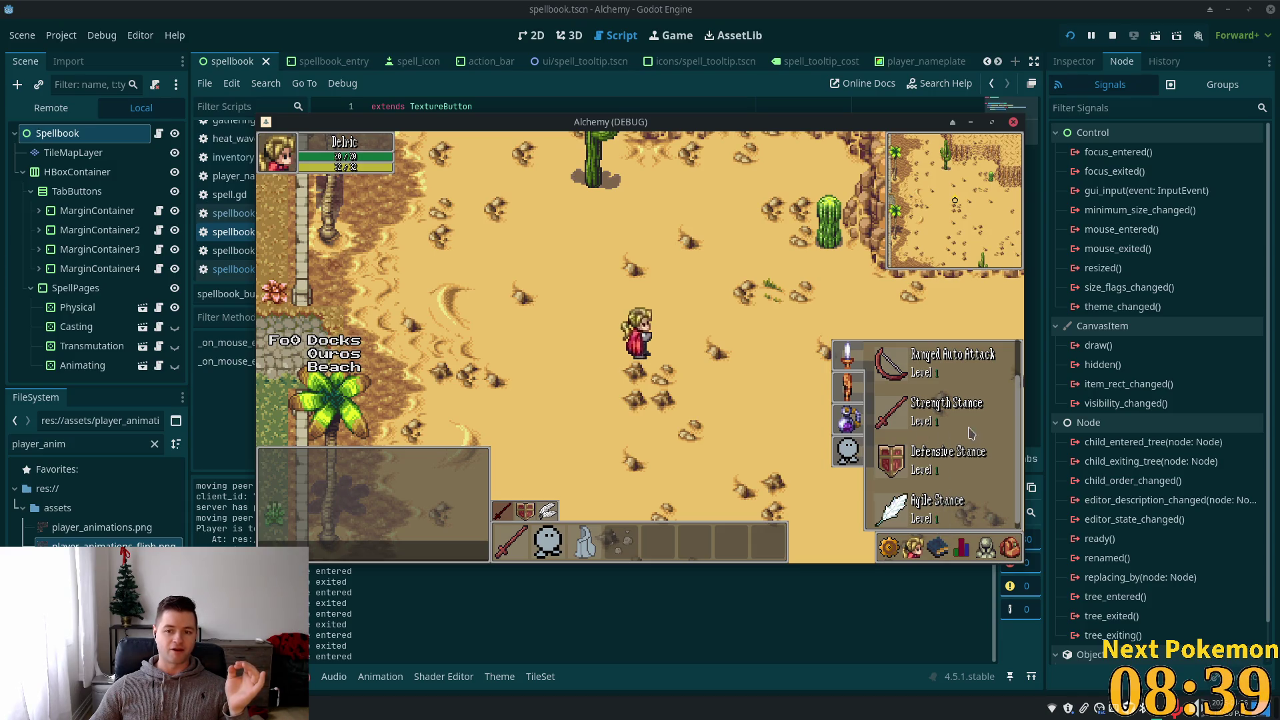
key(Escape)
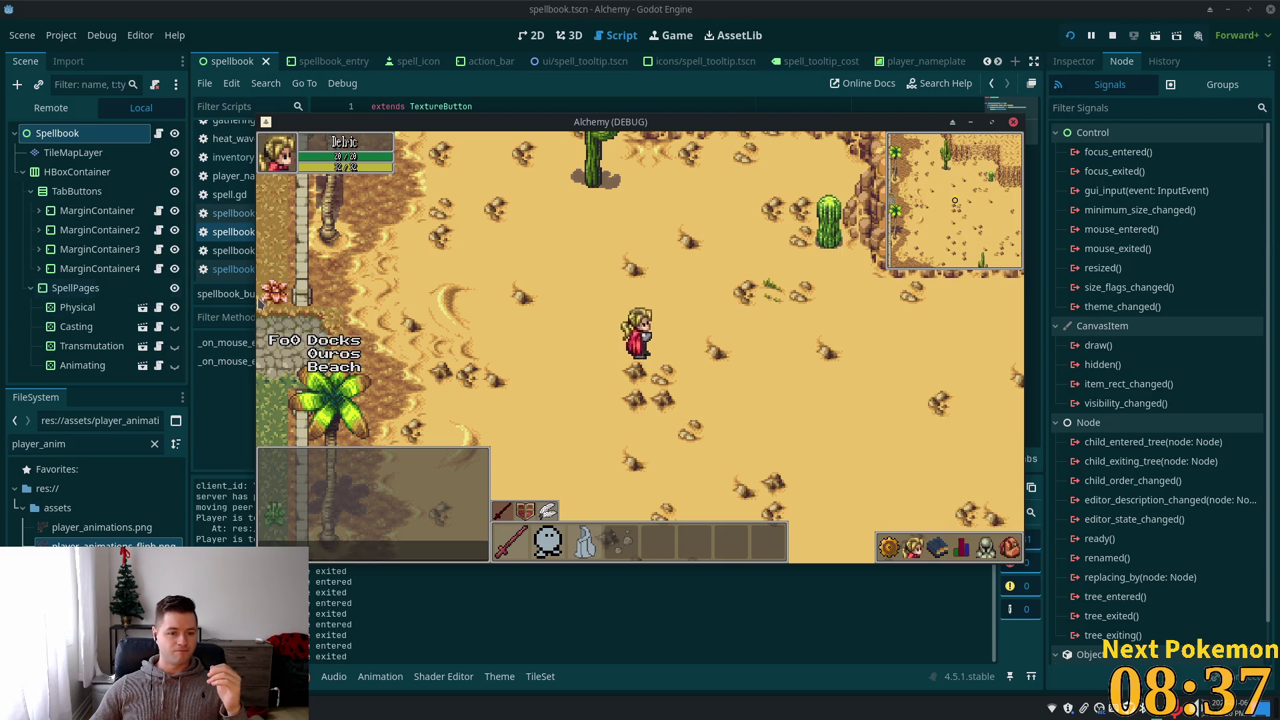
key(alt+Tab)
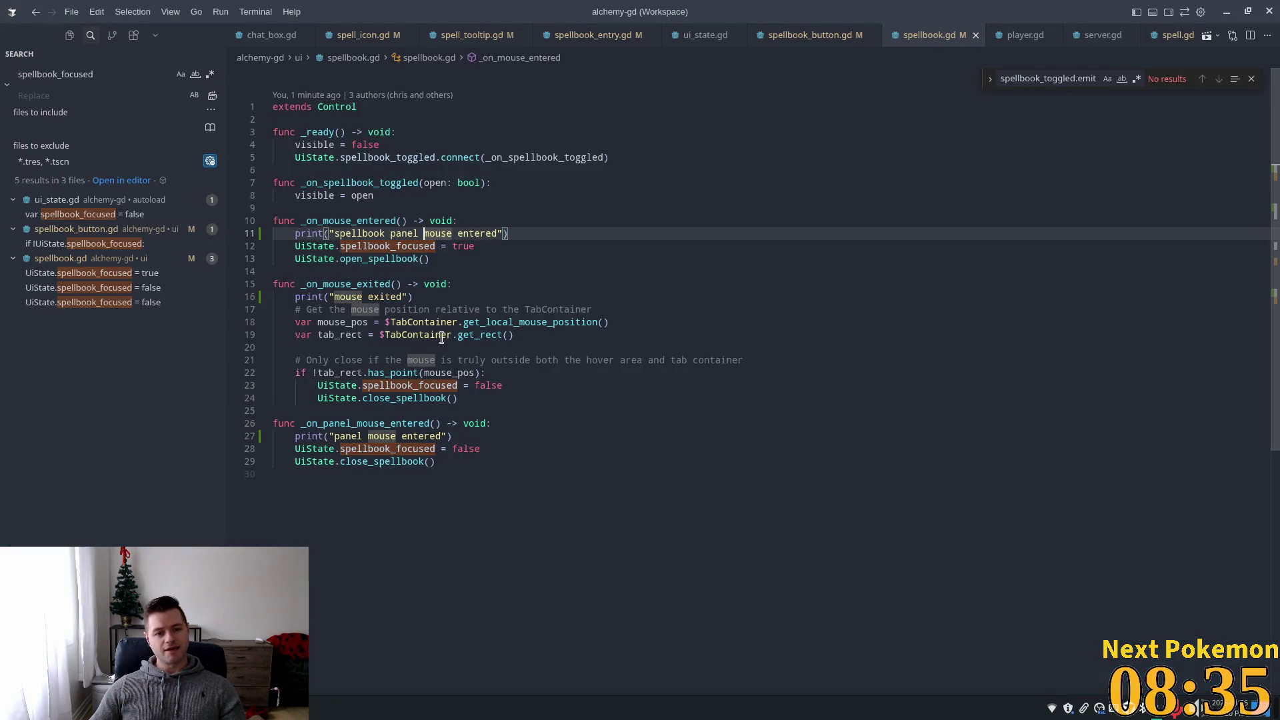
- Inspect spellbook_button.gd's mouse-exit handler and its spellbook_focused condition, then return to Godot
click(763, 36)
drag(310, 245, 429, 246)
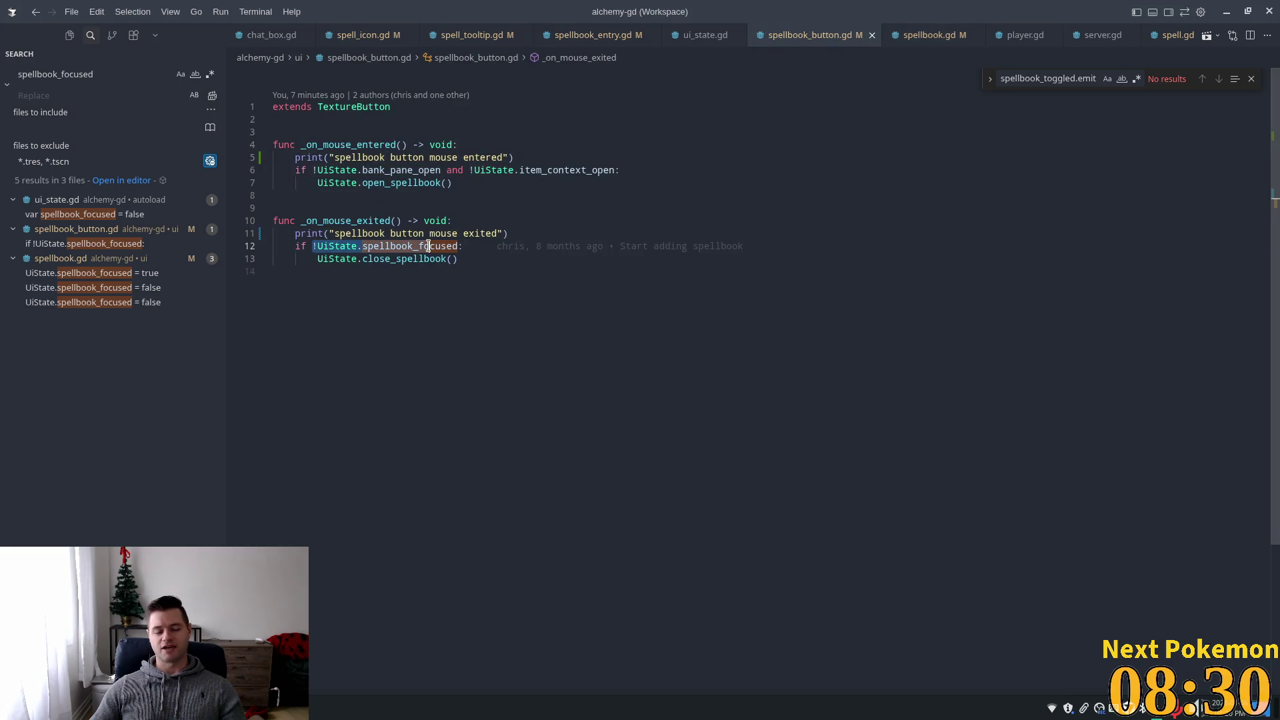
click(374, 233)
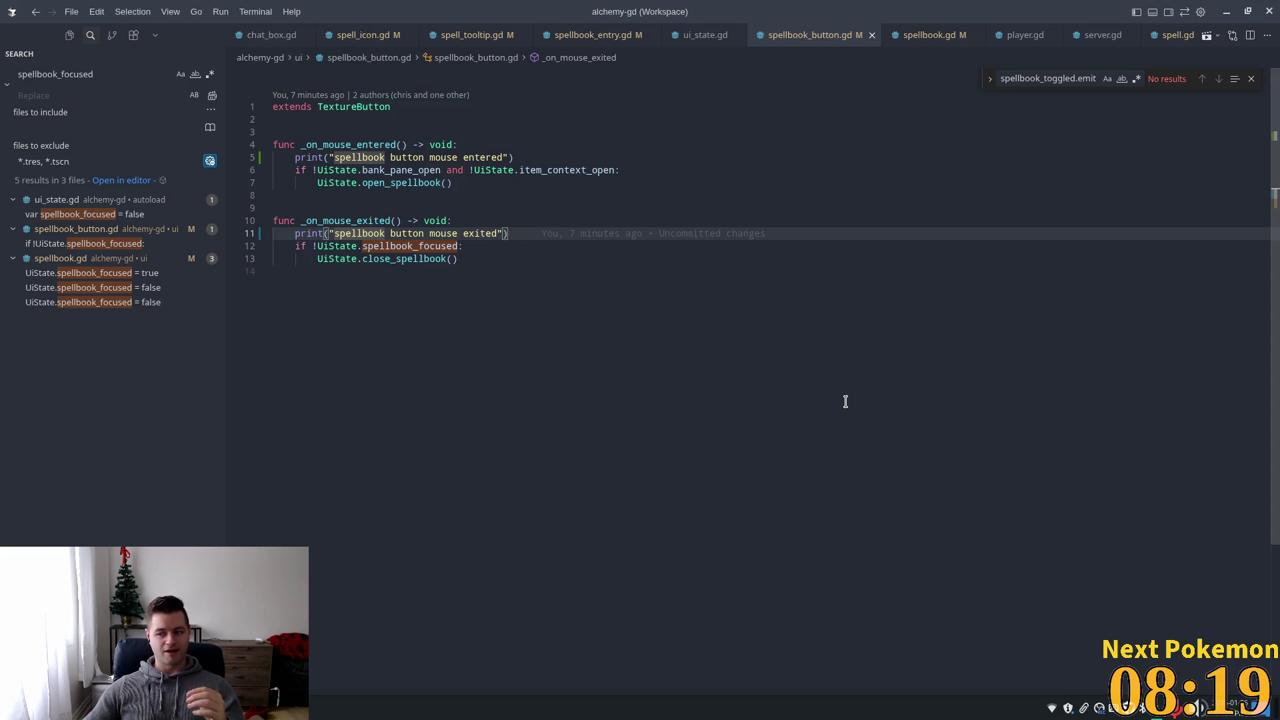
click(1252, 80)
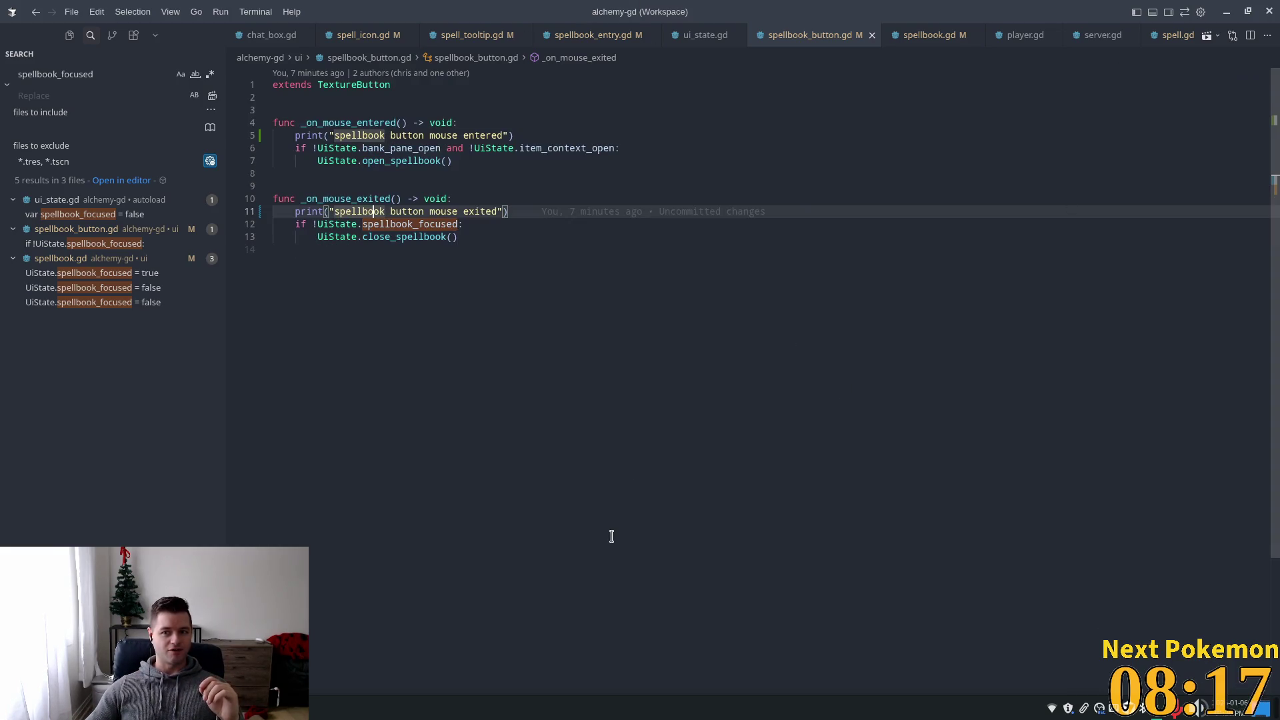
click(360, 237)
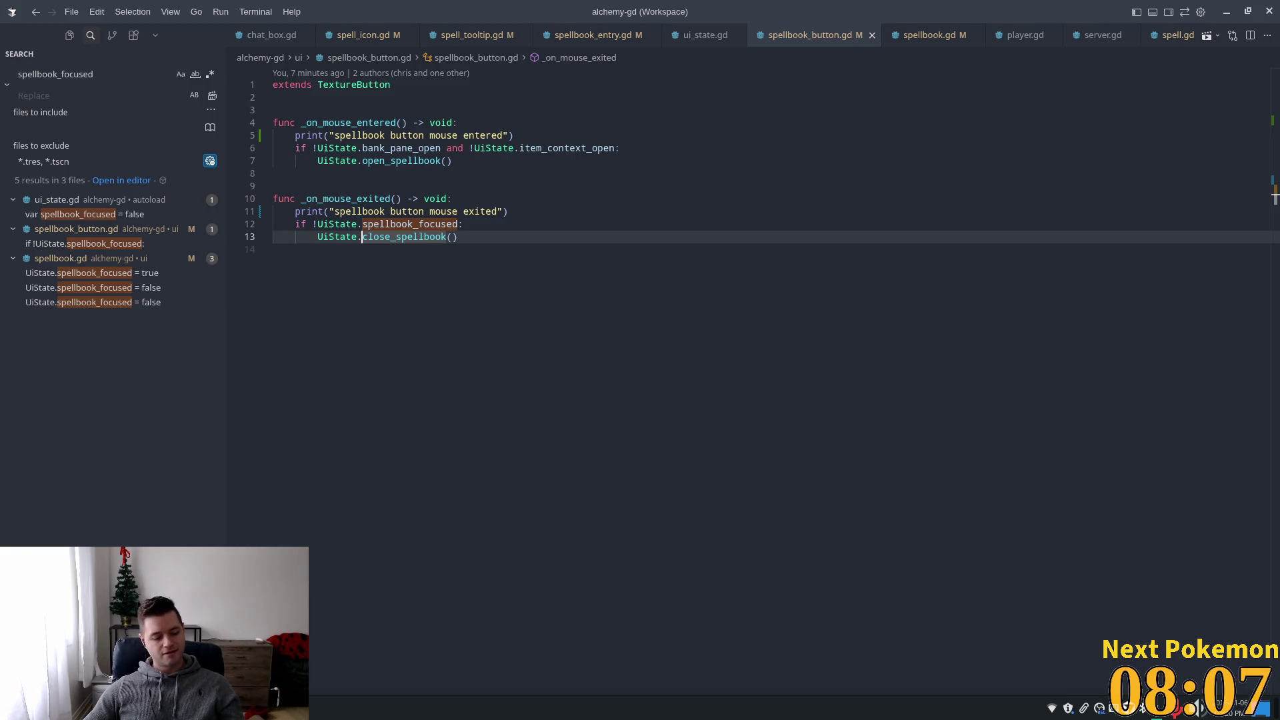
key(alt+Tab)
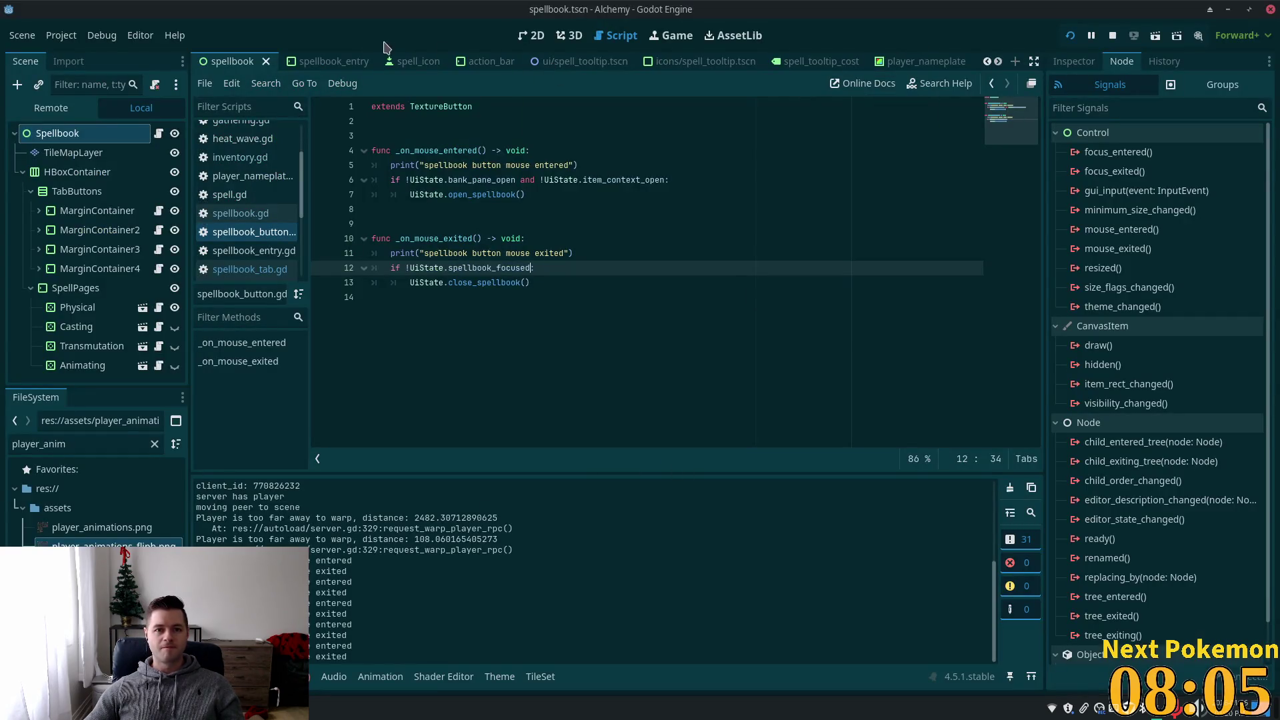
- Show the spellbook scene in the 2D view and pan to centre its controls
click(524, 41)
scroll(691, 277, down, 4)
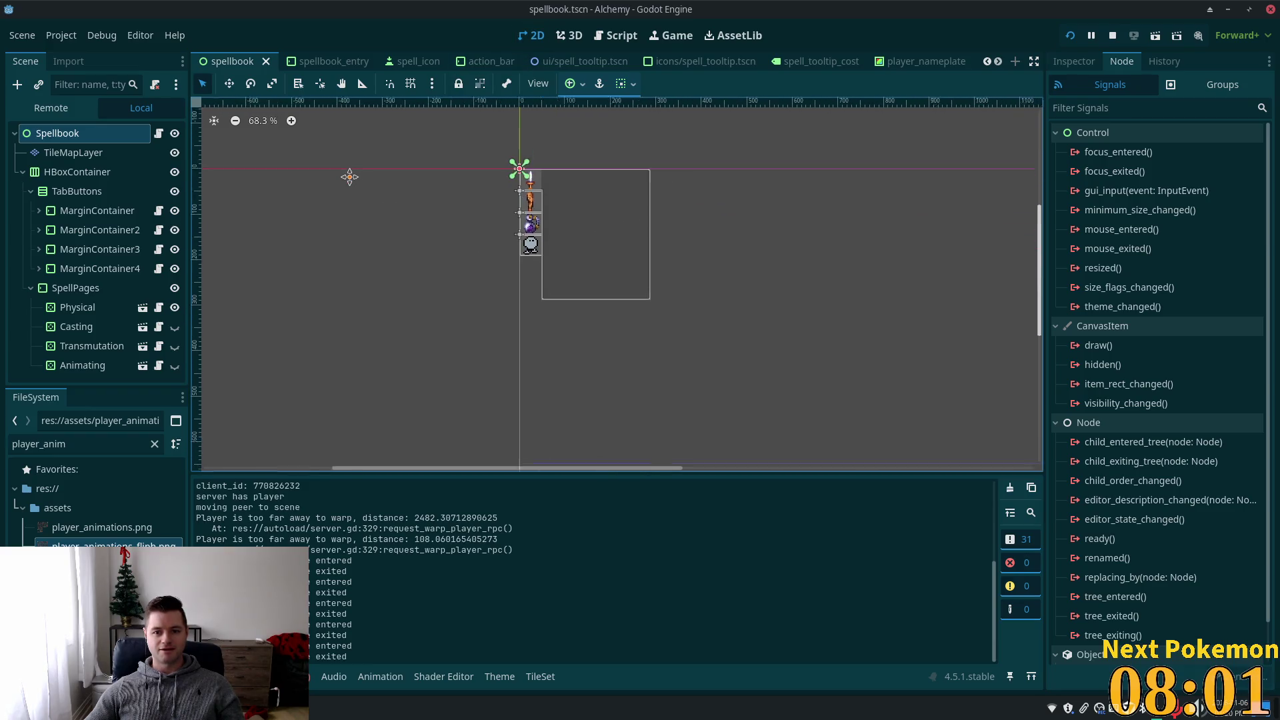
drag(338, 210, 288, 271)
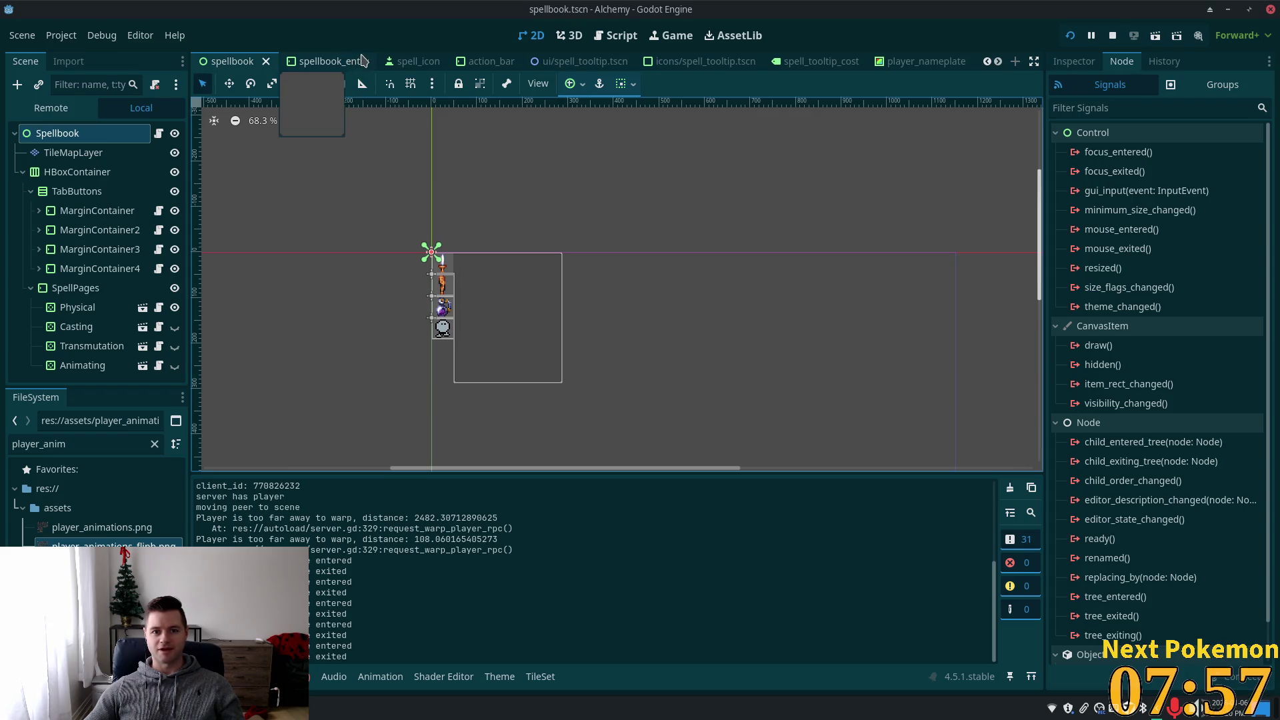
scroll(903, 62, down, 4)
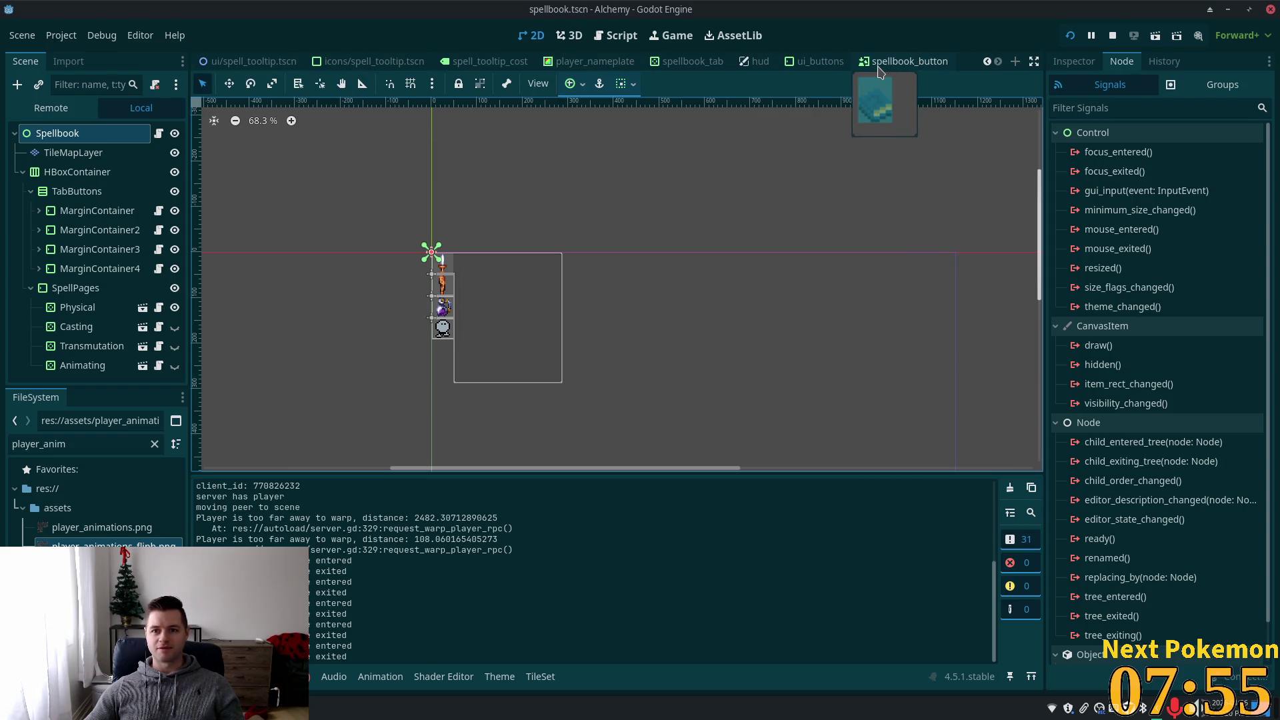
- Open the spellbook_button scene and verify the Area2D's mouse_entered and mouse_exited signal connections
click(906, 61)
scroll(783, 275, down, 2)
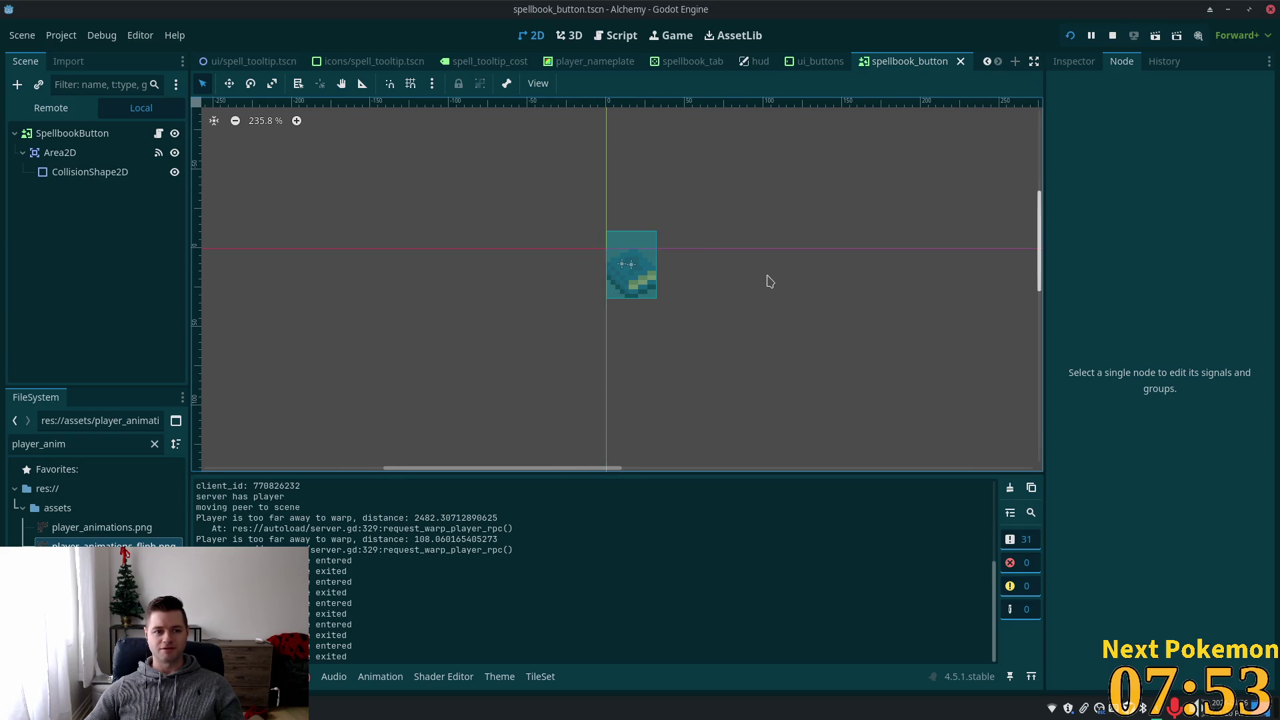
click(59, 152)
click(60, 172)
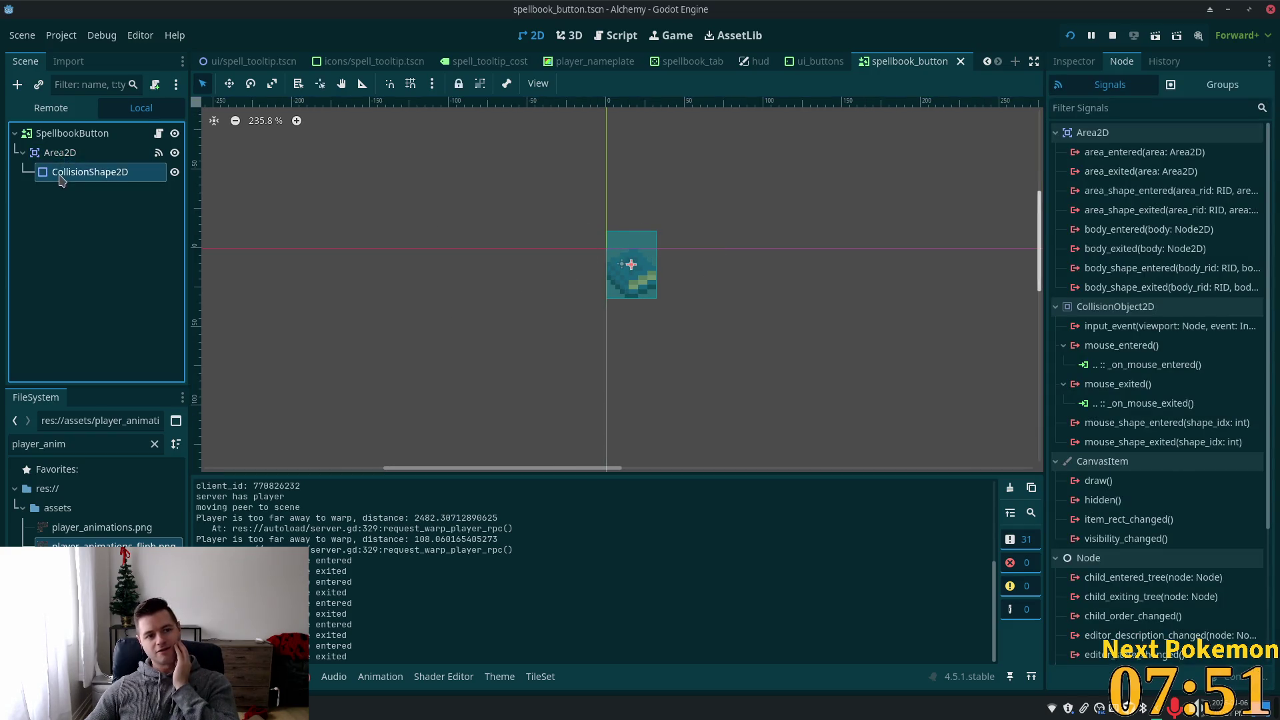
click(62, 132)
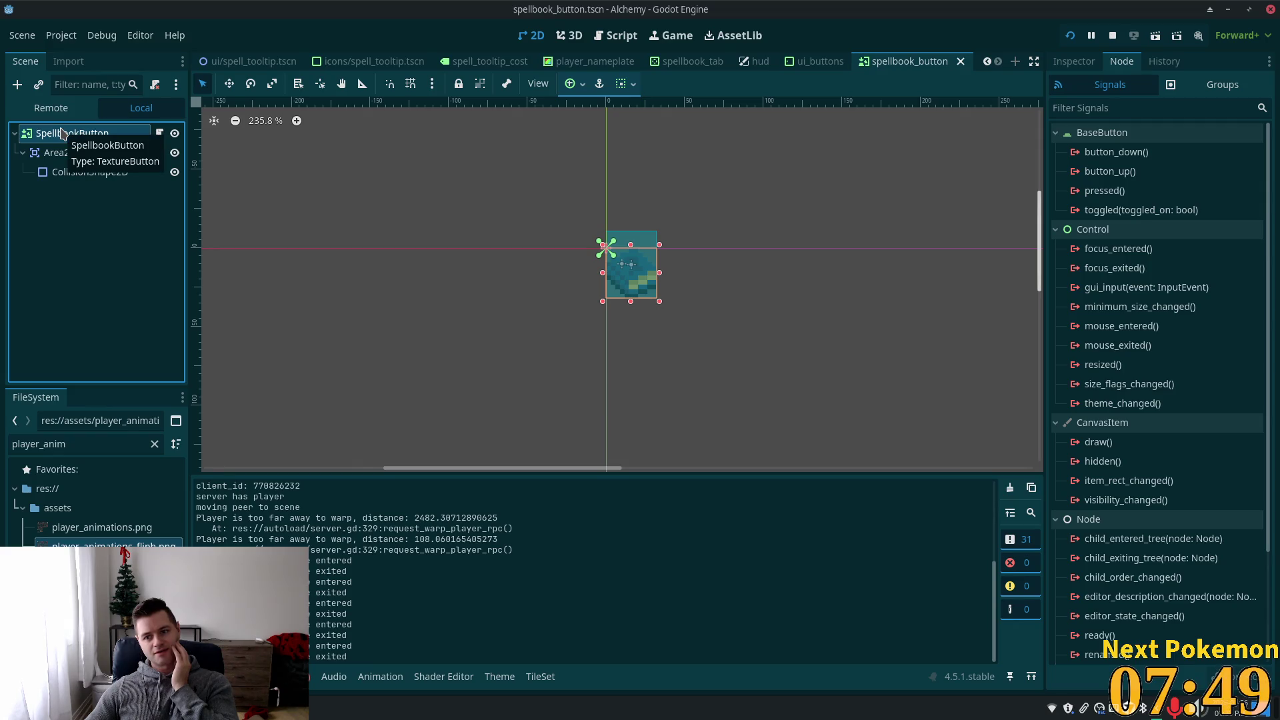
click(71, 152)
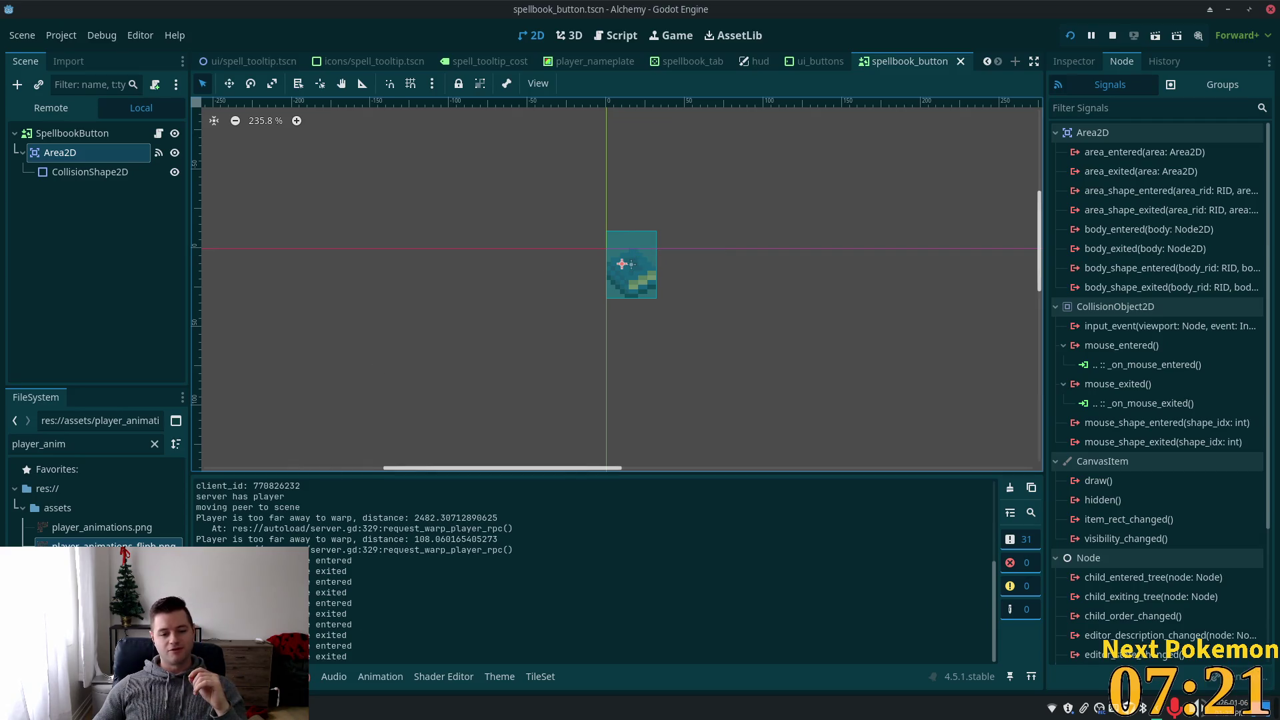
mouse_move(313, 706)
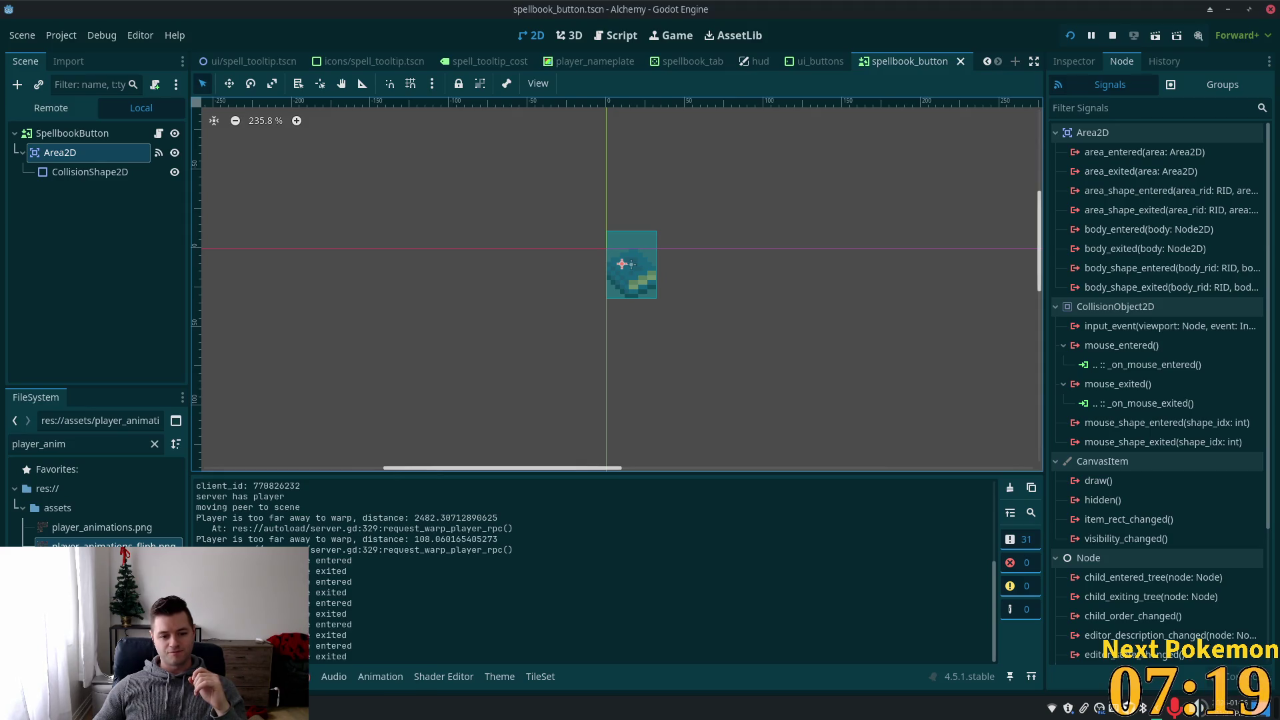
click(360, 625)
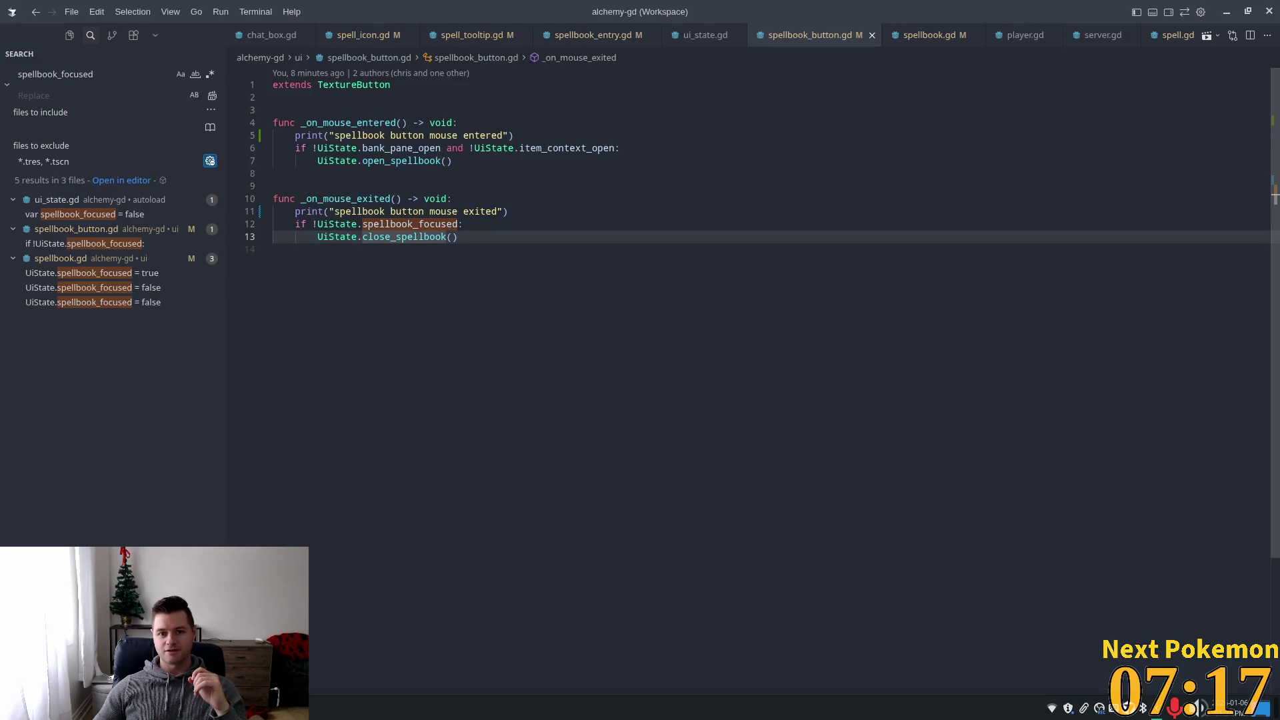
- Bring the Alchemy game forward and open the spellbook panel via its icon
mouse_move(313, 707)
click(353, 666)
click(938, 546)
click(961, 546)
click(946, 545)
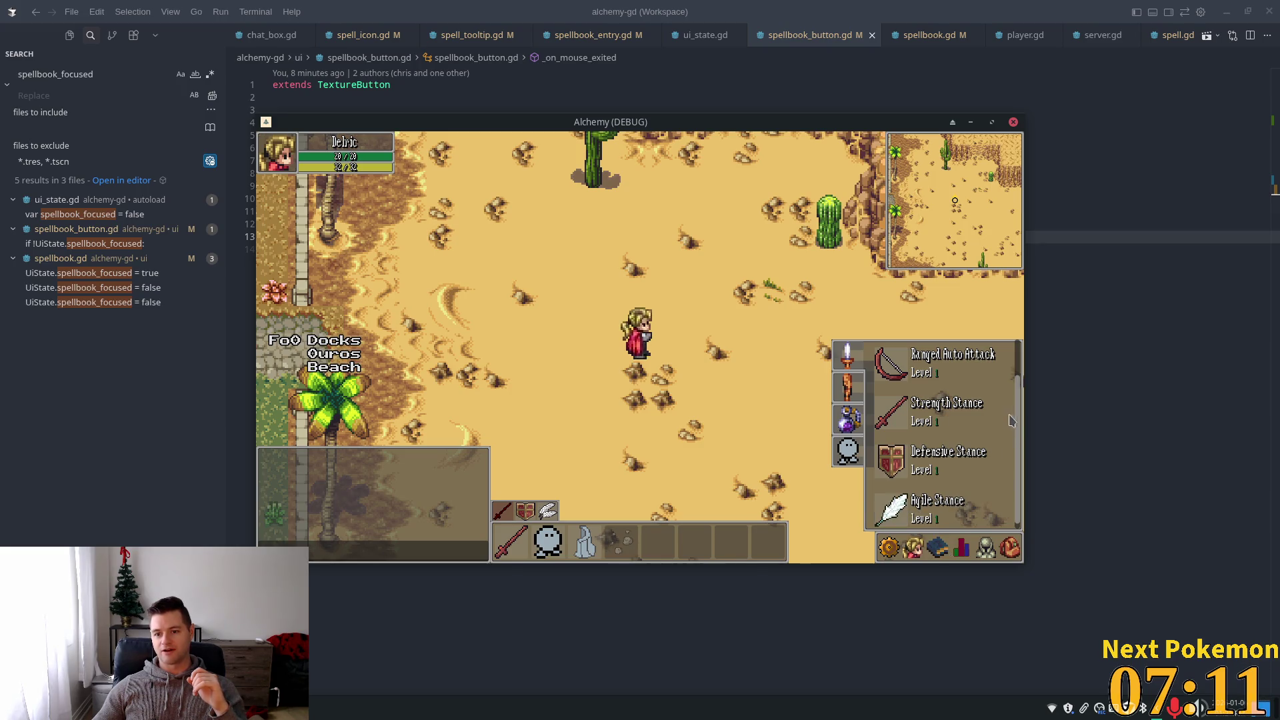
- Select Defensive Stance, then move through entries to the Heat Wave spells page
click(896, 470)
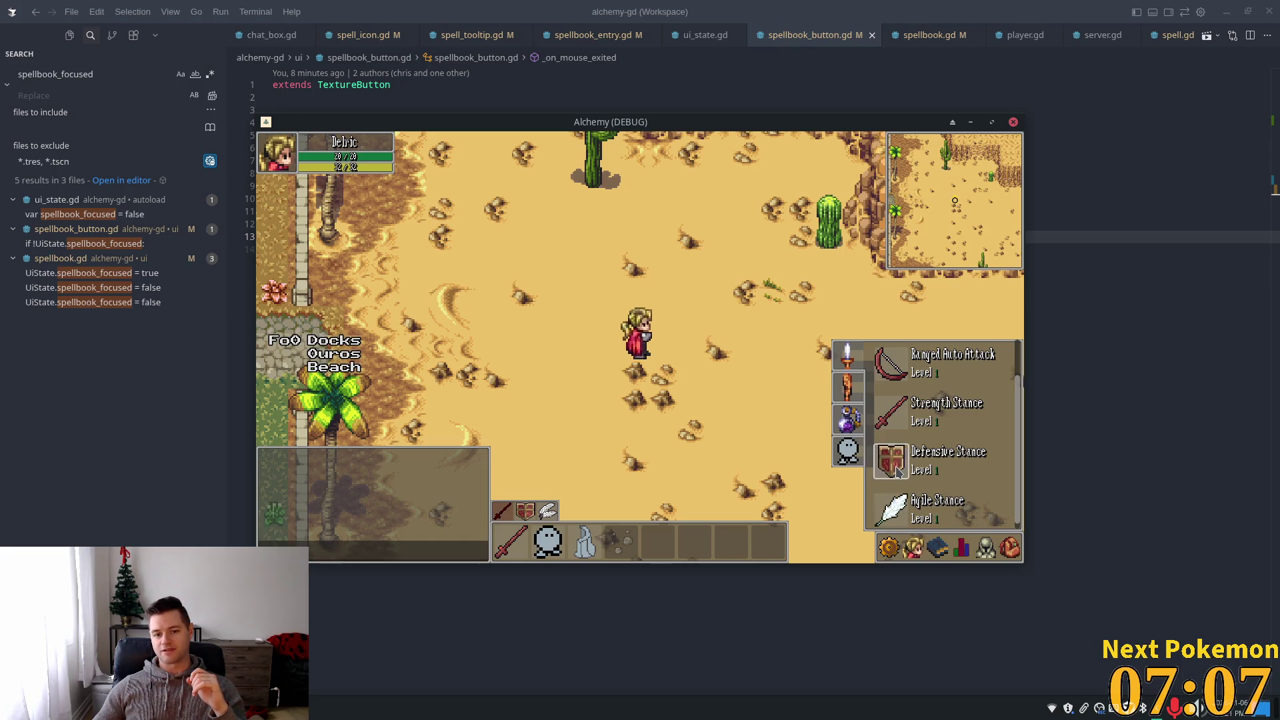
key(Up)
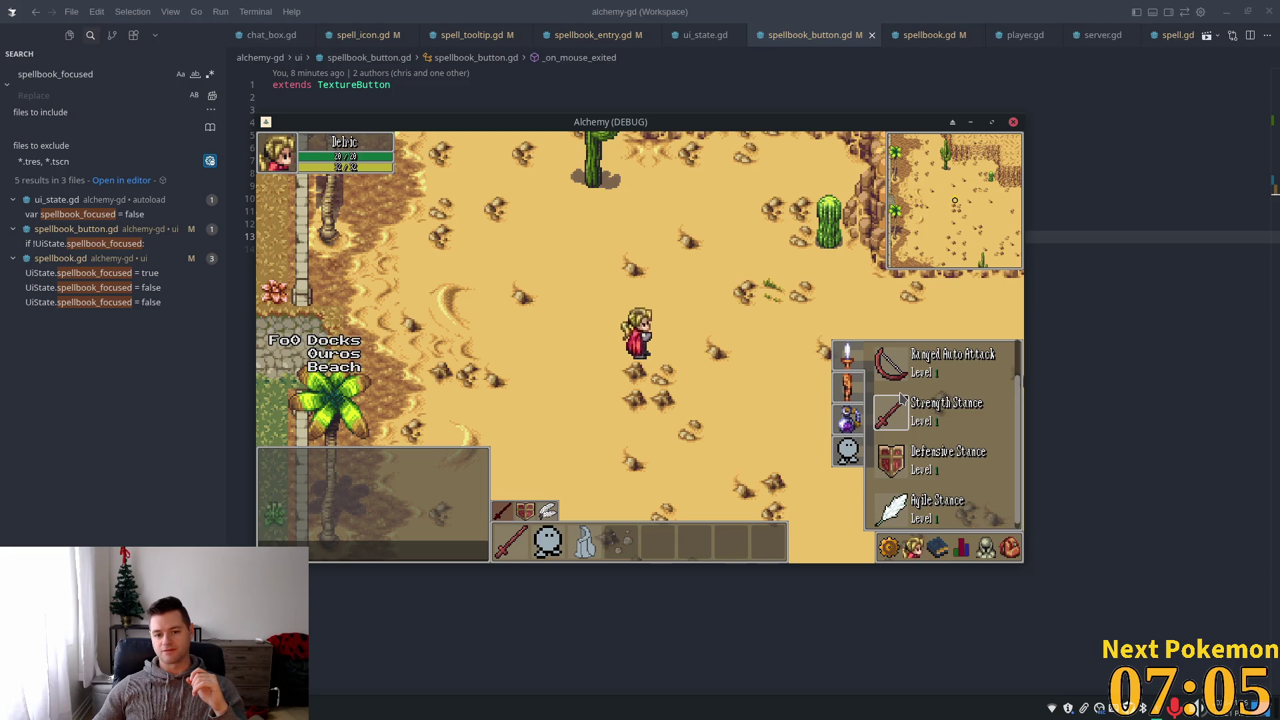
key(Left)
key(Down)
key(Right)
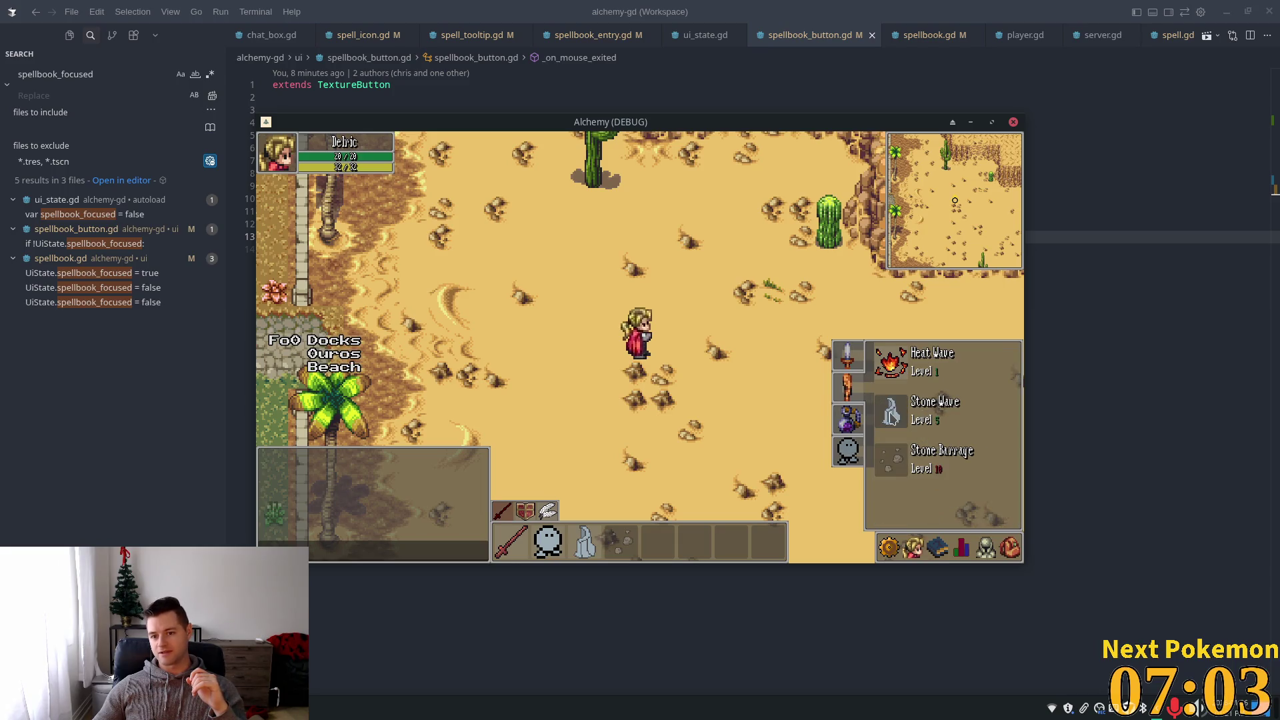
- Drag Stone Wave out onto the map, reopen the spellbook, then open Godot's quick file search
mouse_move(894, 418)
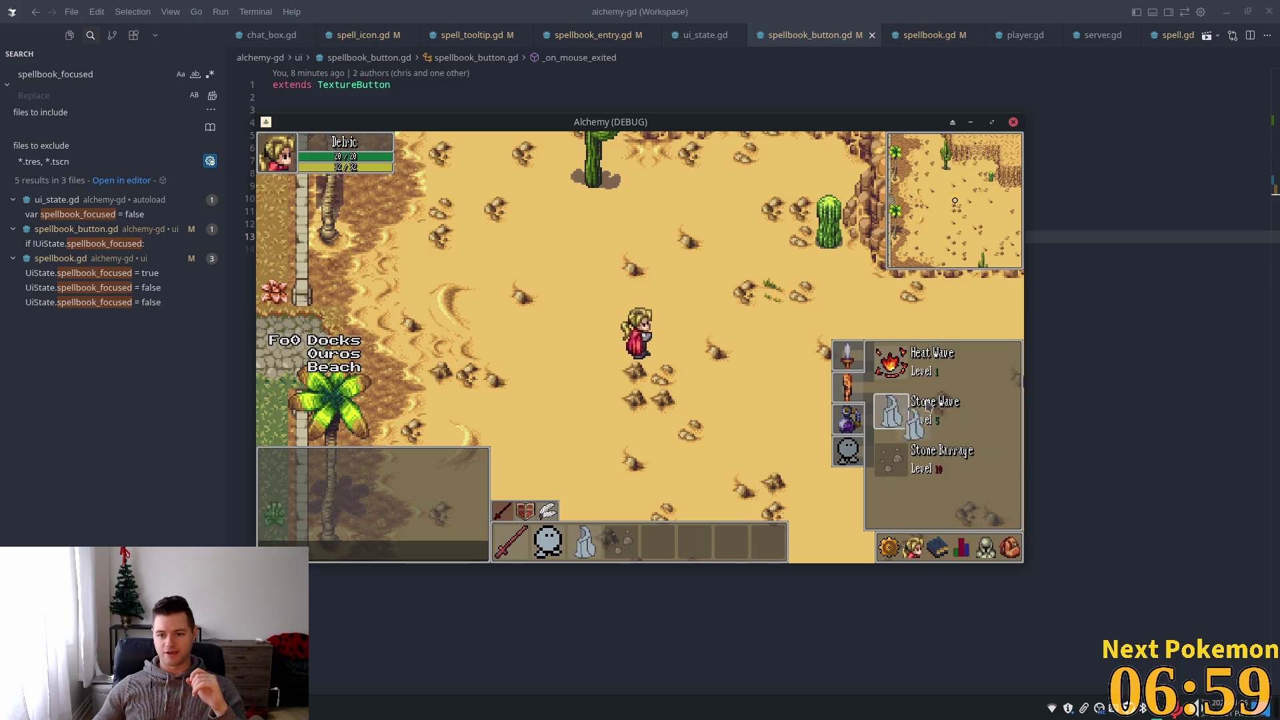
mouse_move(896, 418)
mouse_down()
mouse_move(855, 427)
mouse_move(924, 417)
mouse_move(944, 440)
mouse_up()
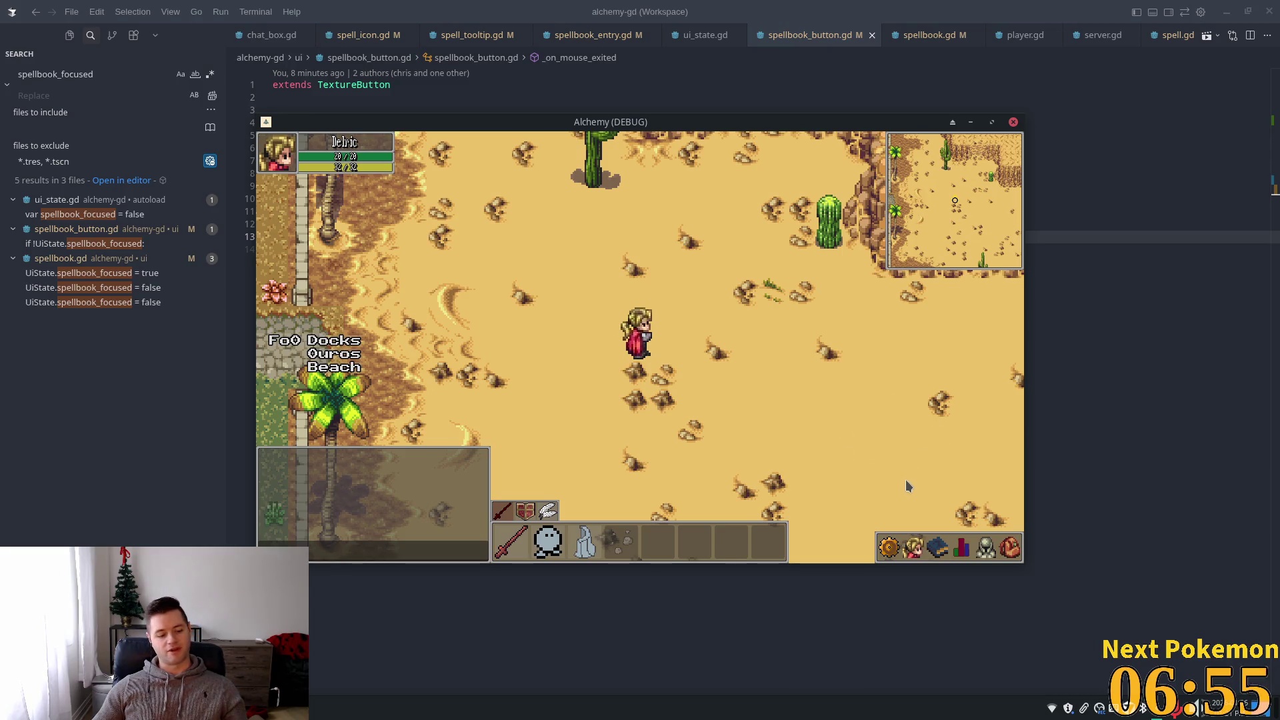
click(937, 547)
key(alt+Tab)
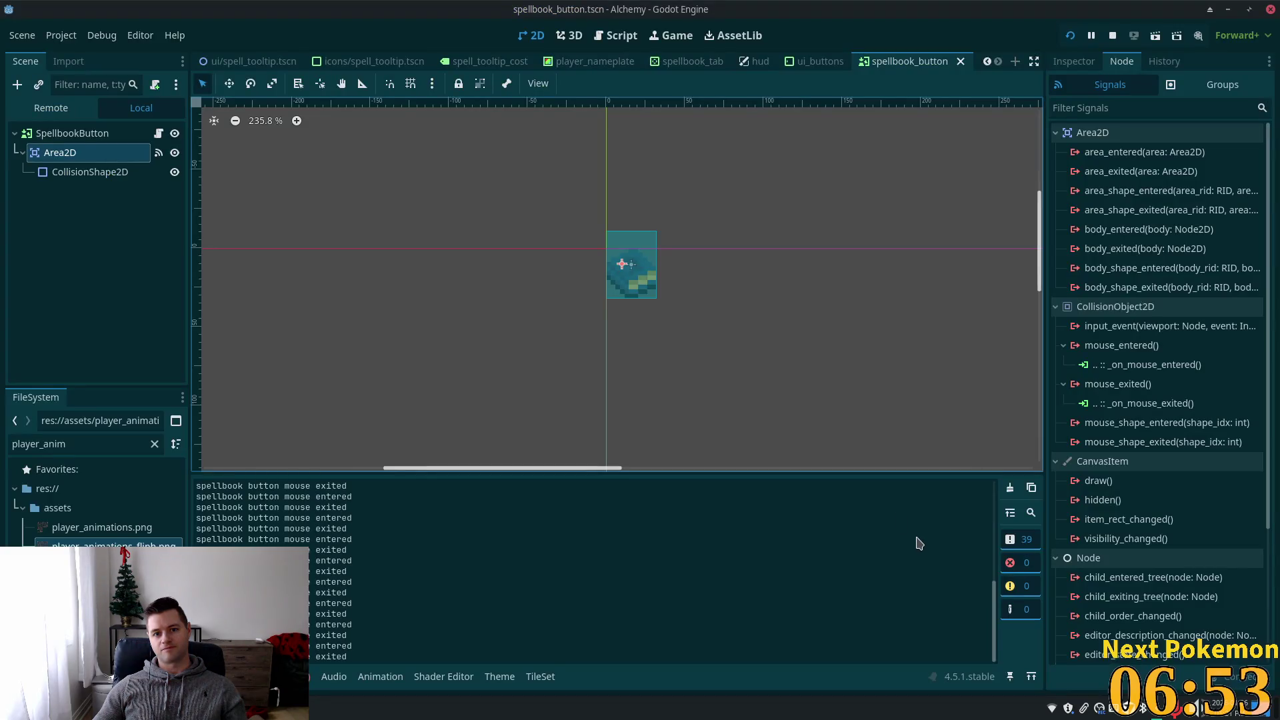
key(alt+shift+o)
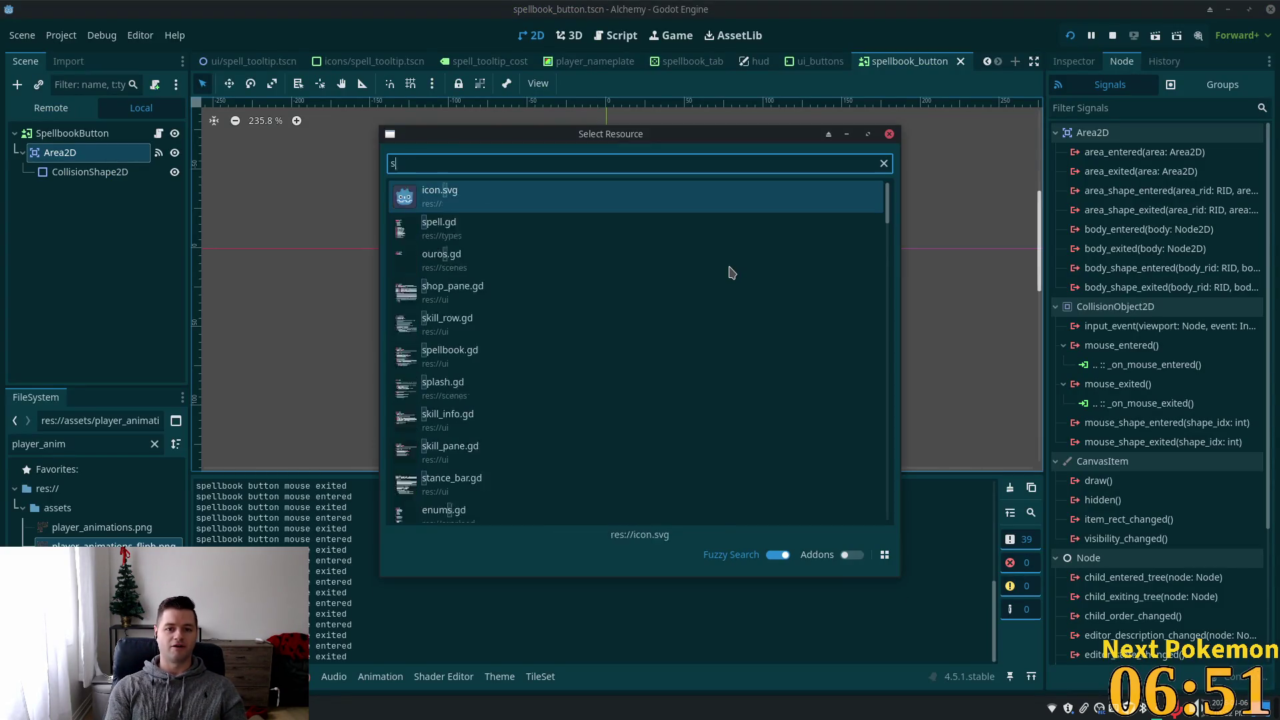